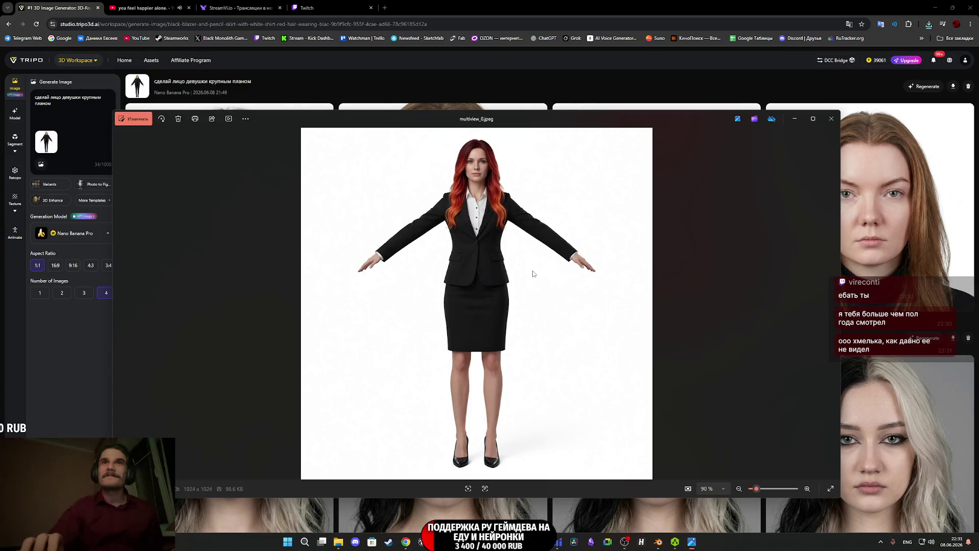
# Close the enlarged suit image preview and remove the old reference picture from the prompt.
pyautogui.click(833, 121)
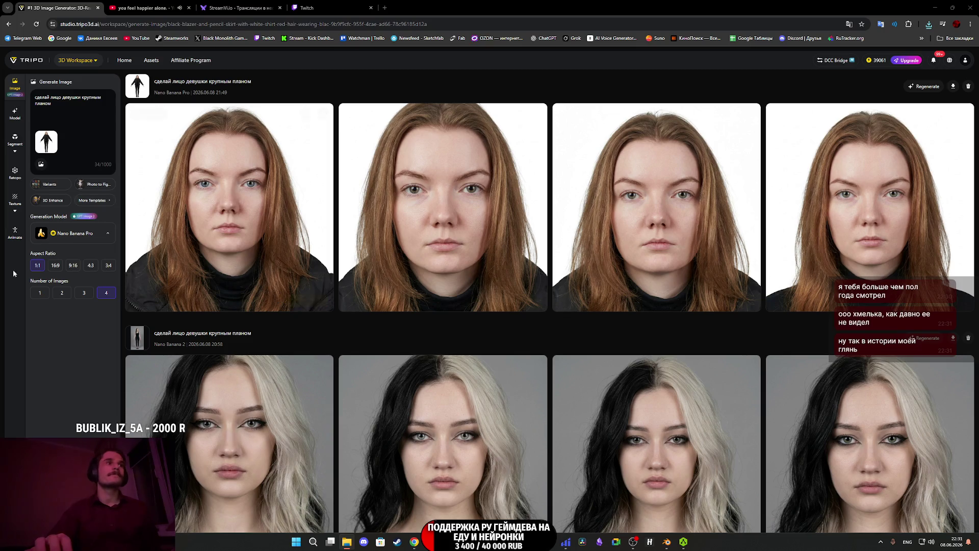
pyautogui.moveTo(517, 135)
pyautogui.mouseDown()
pyautogui.moveTo(96, 148)
pyautogui.moveTo(82, 128)
pyautogui.mouseUp()
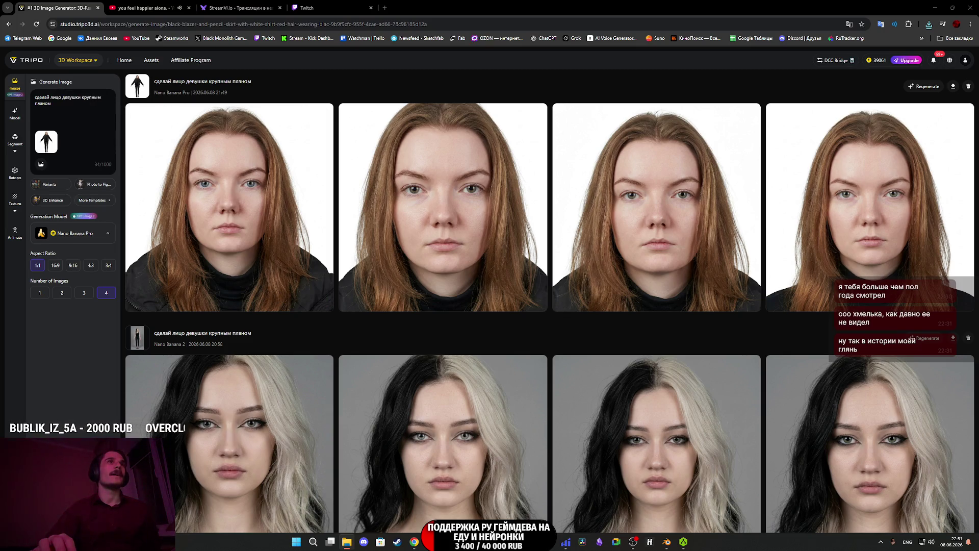
pyautogui.click(54, 135)
# Close the stray suit image tab and bring up the reference-image file picker.
pyautogui.moveTo(33, 286); pyautogui.dragTo(66, 124)
pyautogui.middleClick(152, 8)
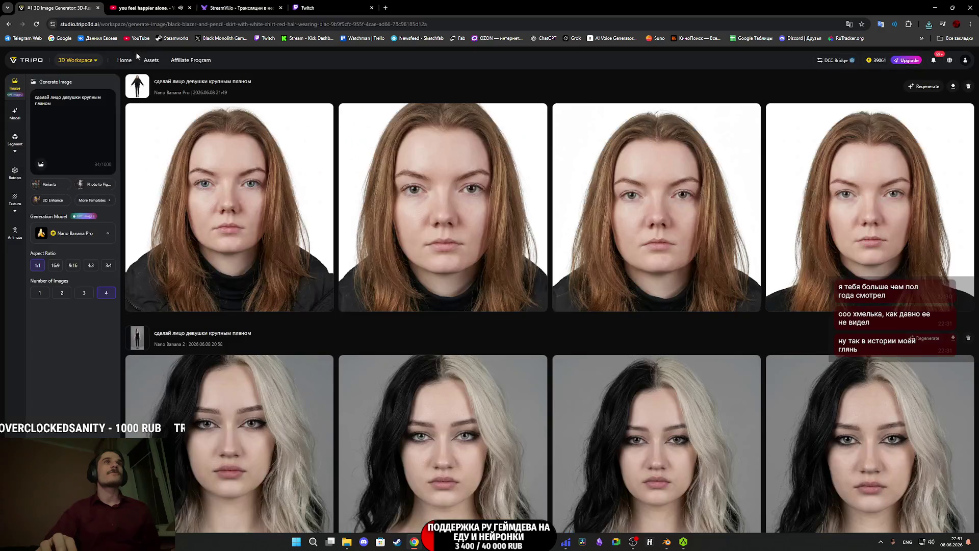
pyautogui.click(41, 165)
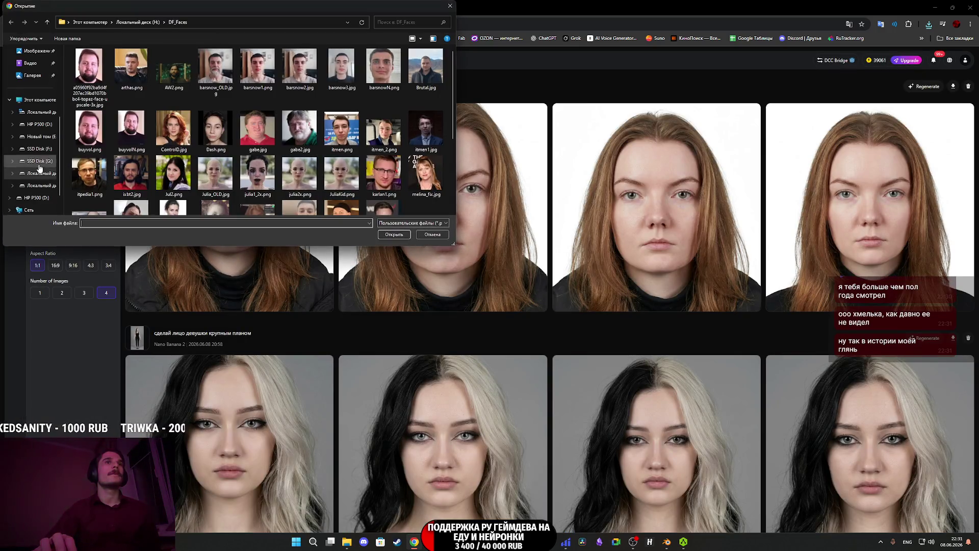
# Upload multiview_0.jpeg from Downloads as the reference and generate four close-up face portraits.
pyautogui.click(34, 102)
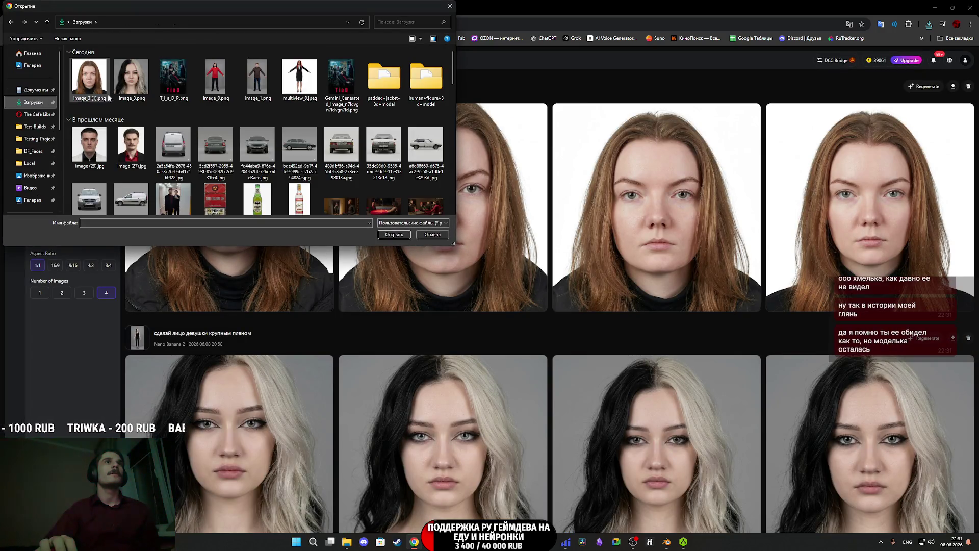
pyautogui.click(308, 82)
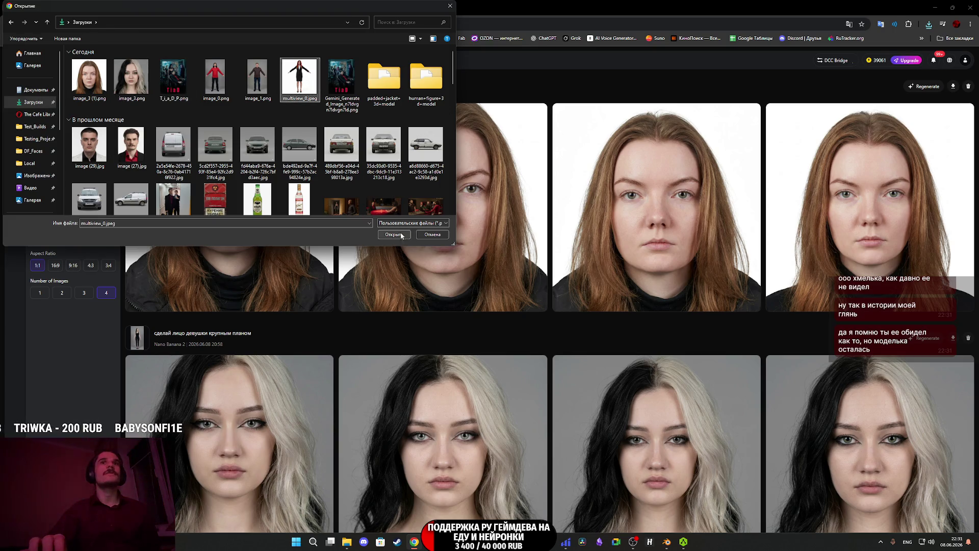
pyautogui.click(395, 234)
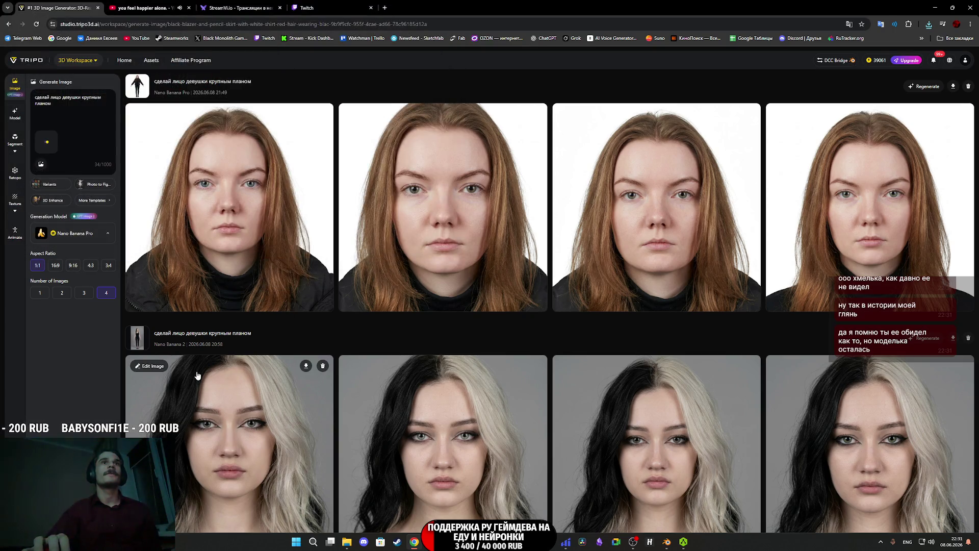
pyautogui.press('Return')
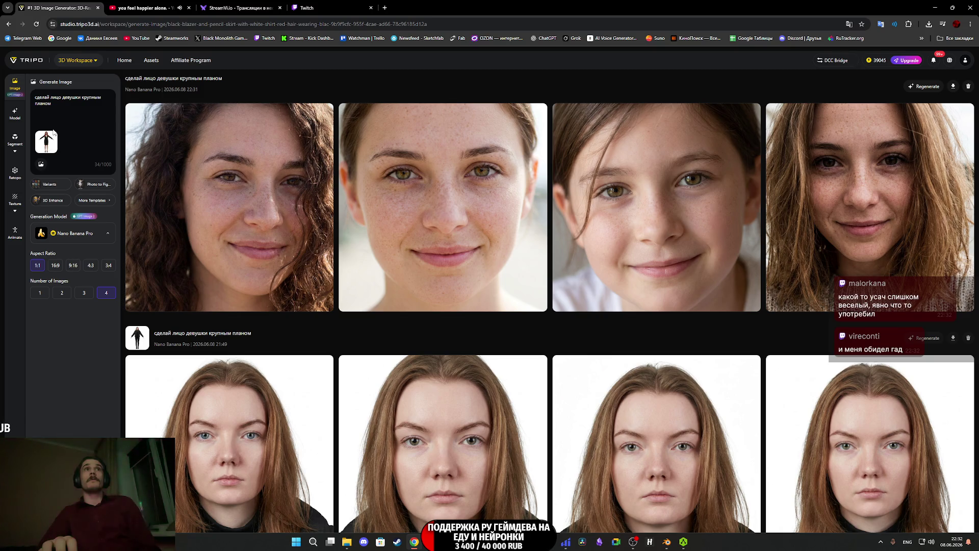
pyautogui.moveTo(202, 139)
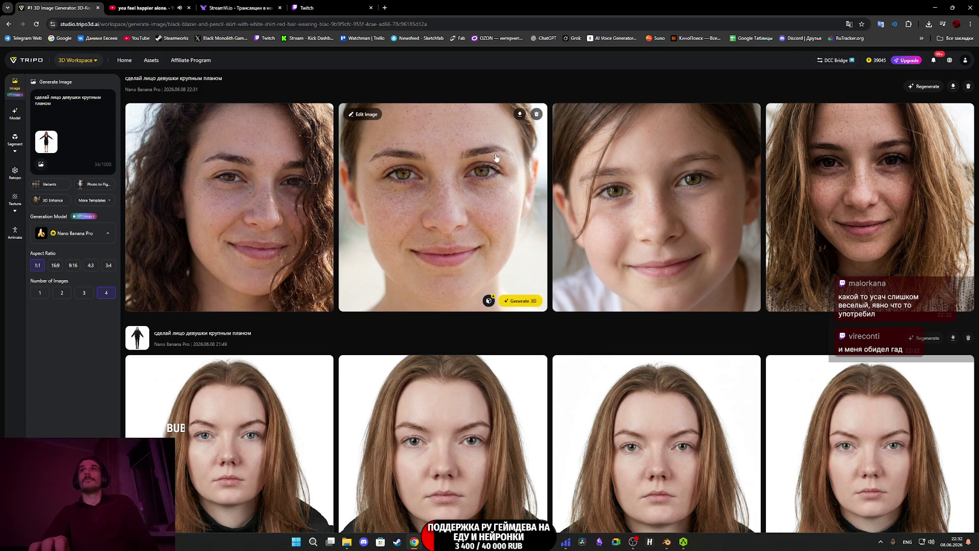
# Replace the prompt's reference picture with multiview_0.jpeg from Downloads.
pyautogui.click(56, 134)
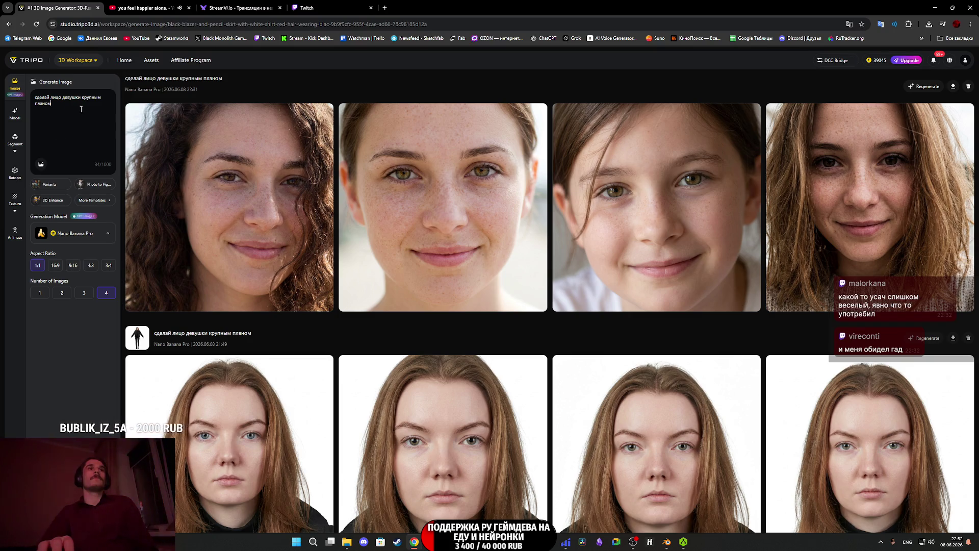
pyautogui.click(37, 163)
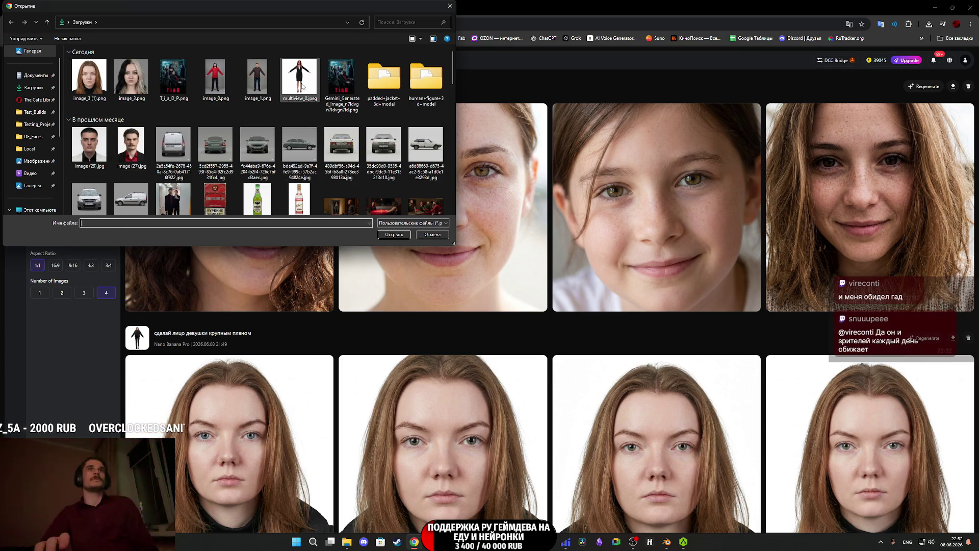
pyautogui.click(303, 88)
pyautogui.click(394, 234)
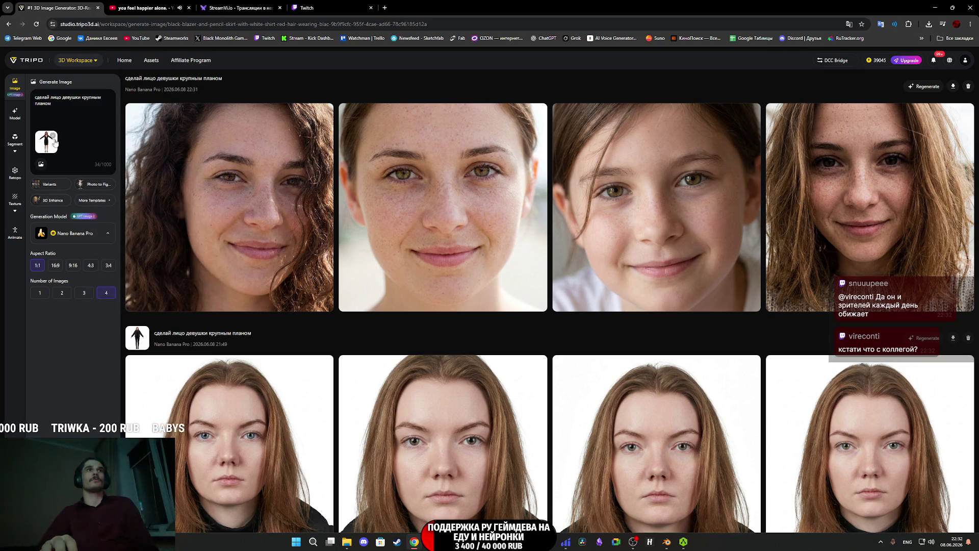
# Generate four red-haired woman portraits and reload the page to show the finished results.
pyautogui.press('Return')
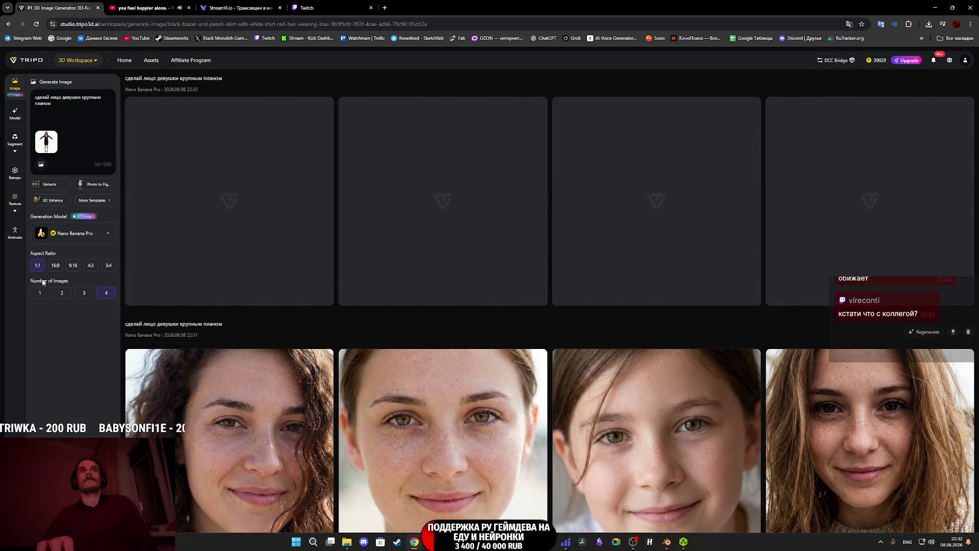
pyautogui.scroll(-5, 223, 251)
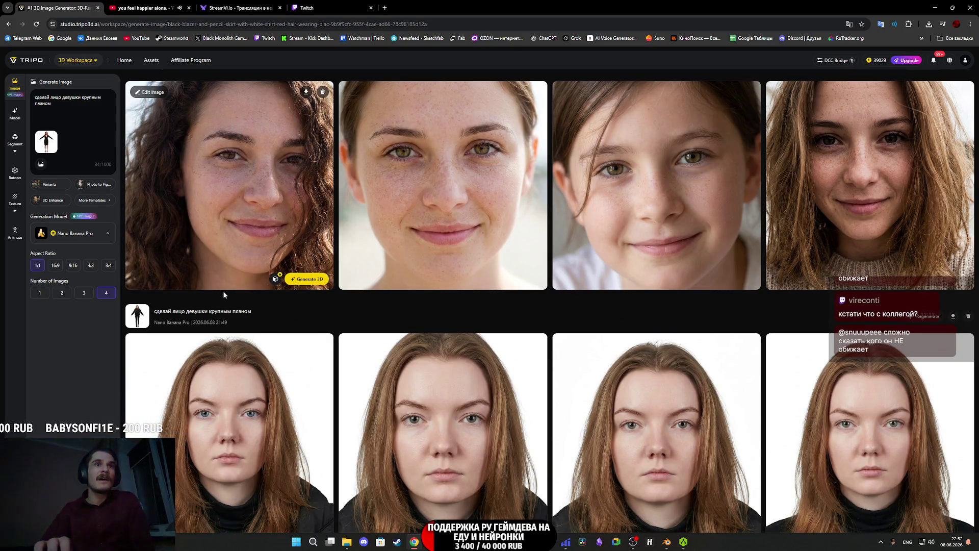
pyautogui.scroll(5, 170, 213)
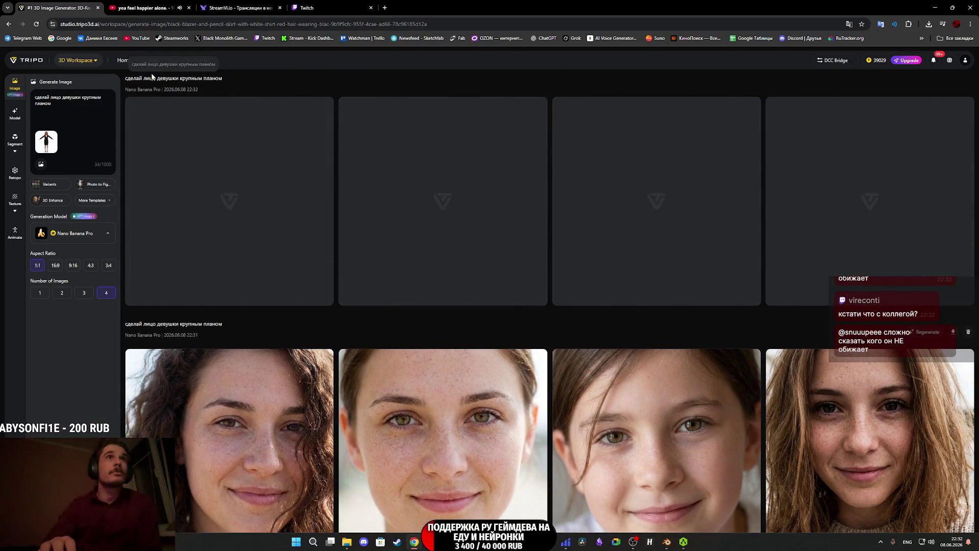
pyautogui.click(36, 24)
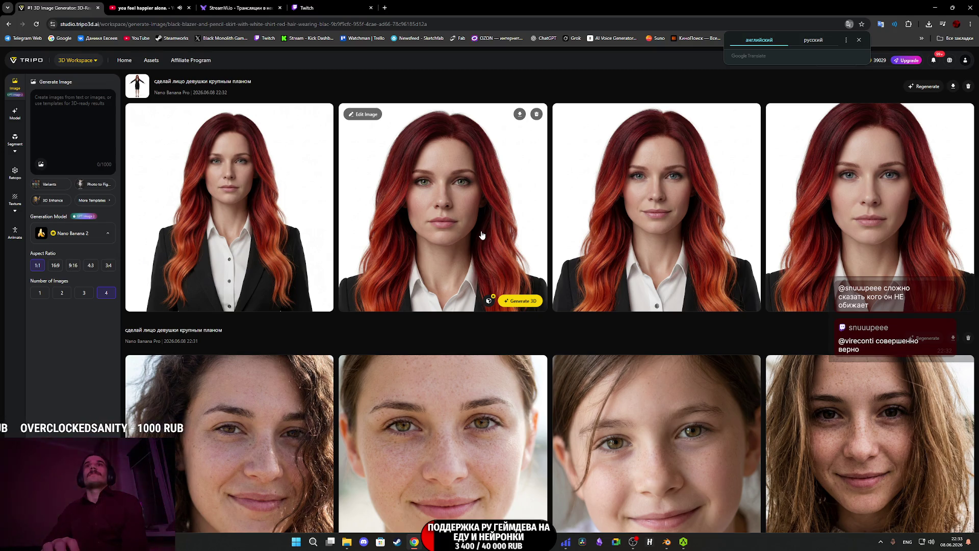
# Save the second red-haired portrait as image_1 (1).png, then switch to the Twitch tab.
pyautogui.click(444, 228)
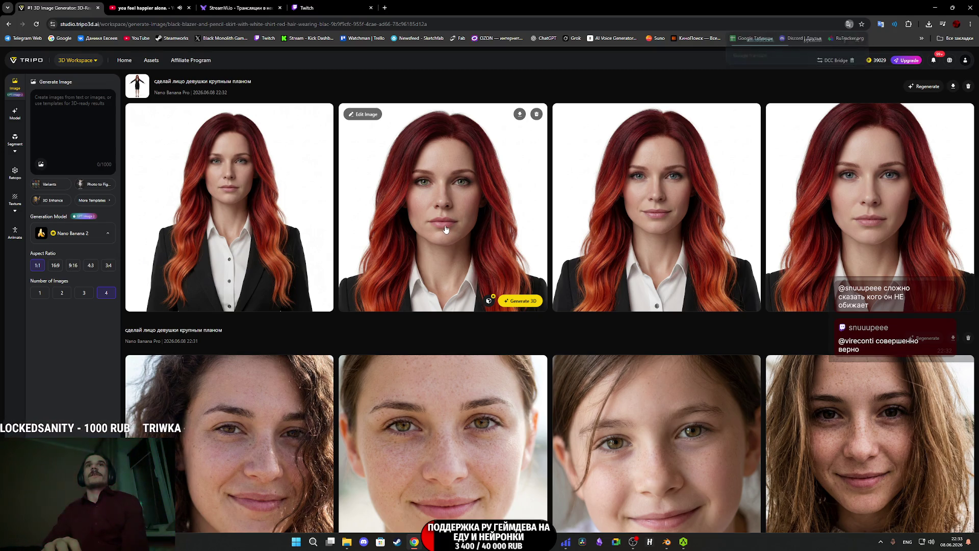
pyautogui.rightClick(488, 237)
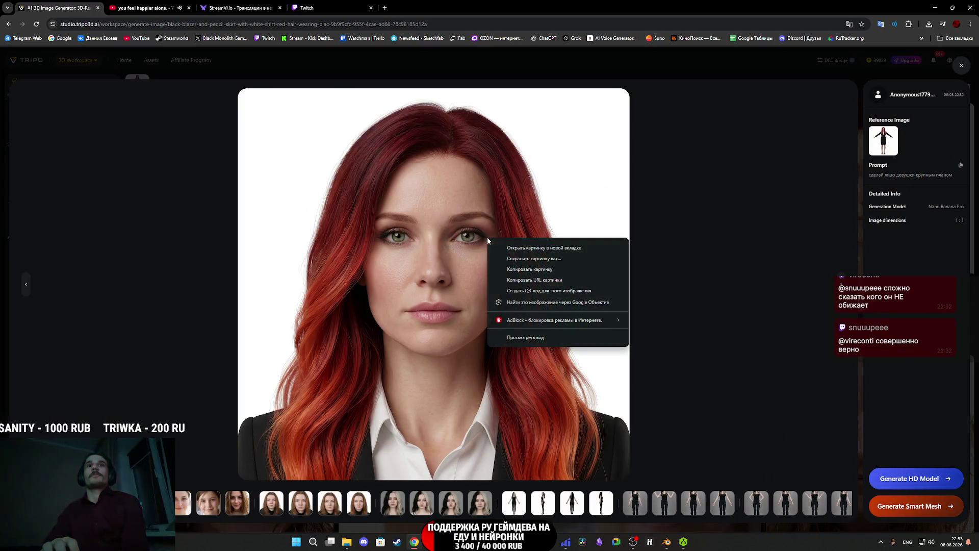
pyautogui.click(534, 258)
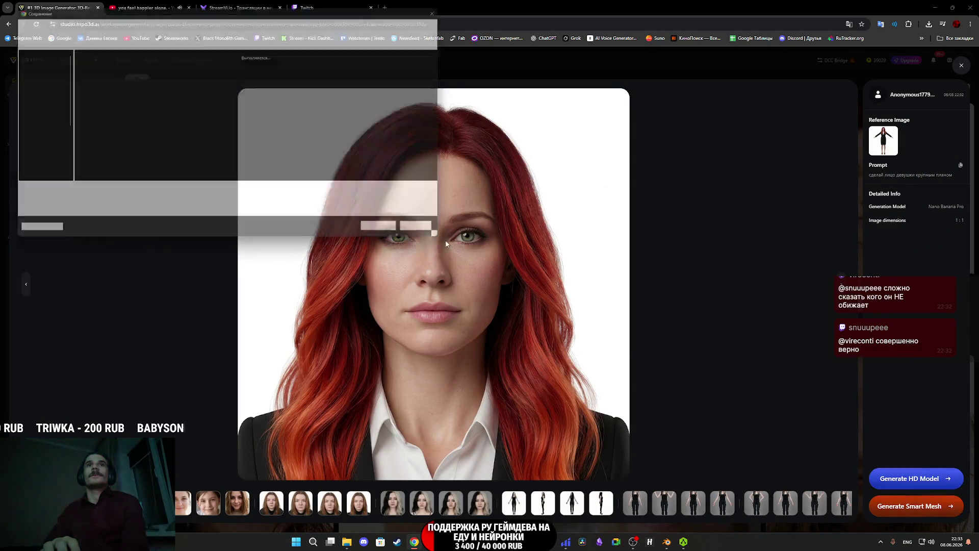
pyautogui.click(380, 235)
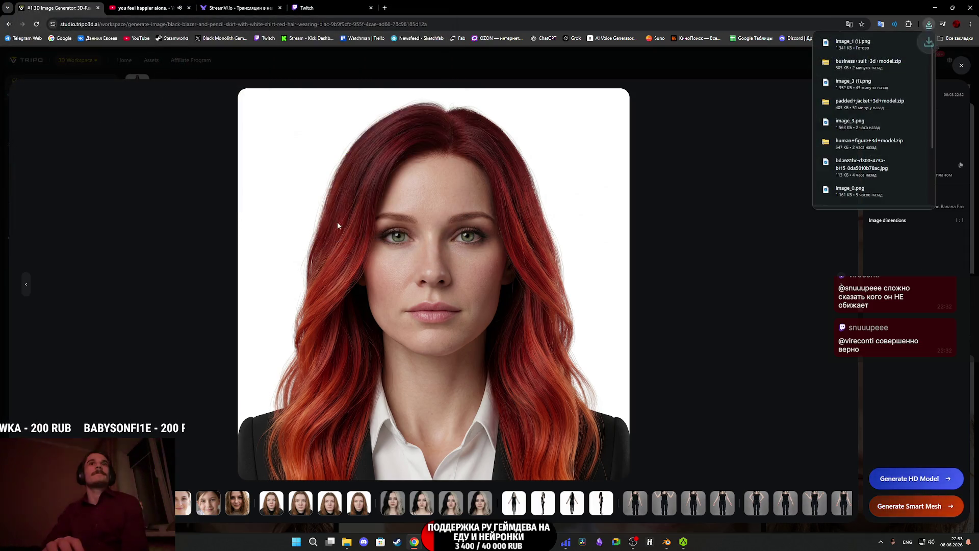
pyautogui.click(285, 6)
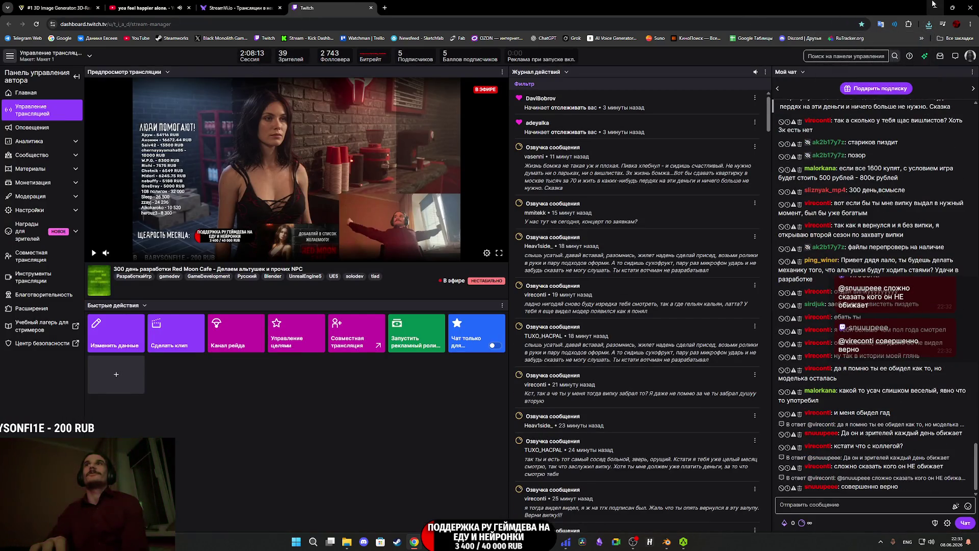
# Minimise Chrome and bring the Blender window with the character model to the front.
pyautogui.click(933, 6)
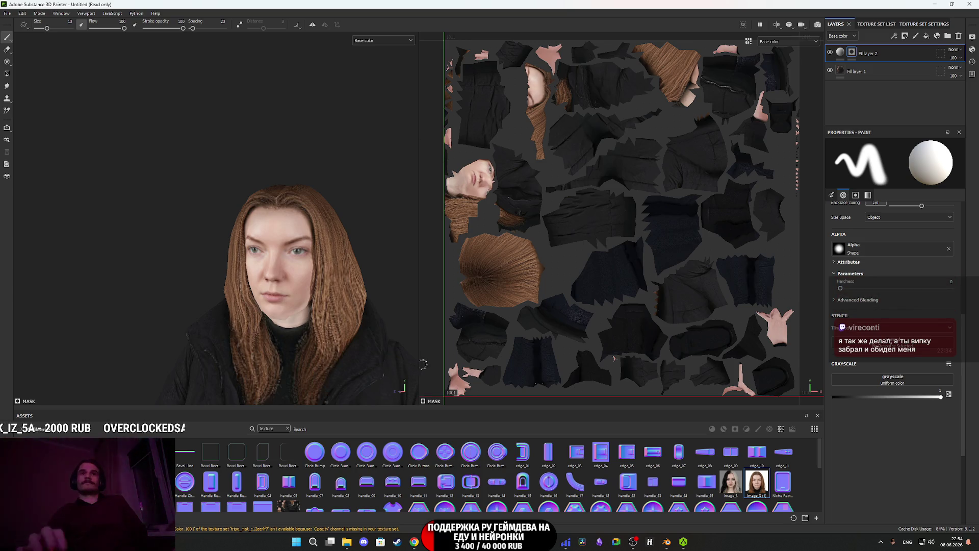
pyautogui.moveTo(499, 542)
pyautogui.moveTo(634, 543)
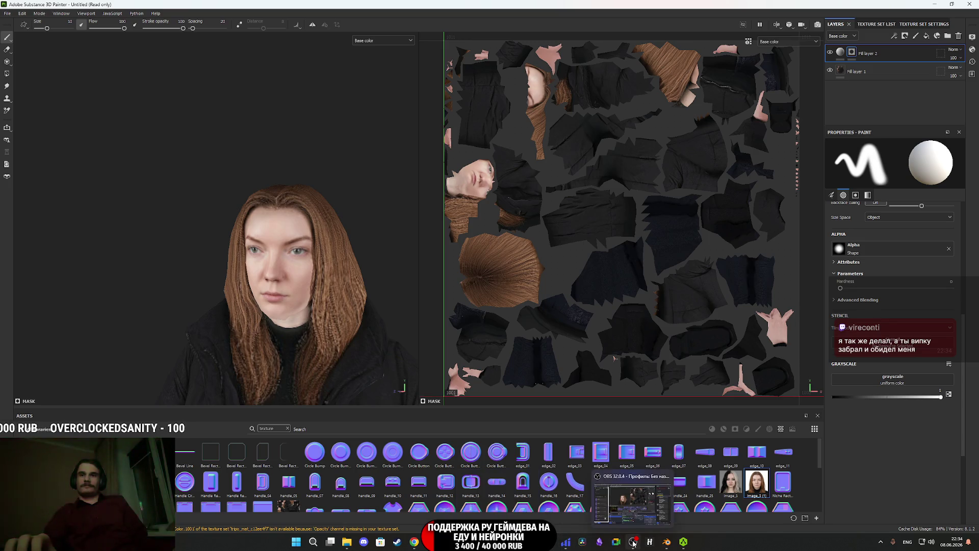
pyautogui.click(667, 542)
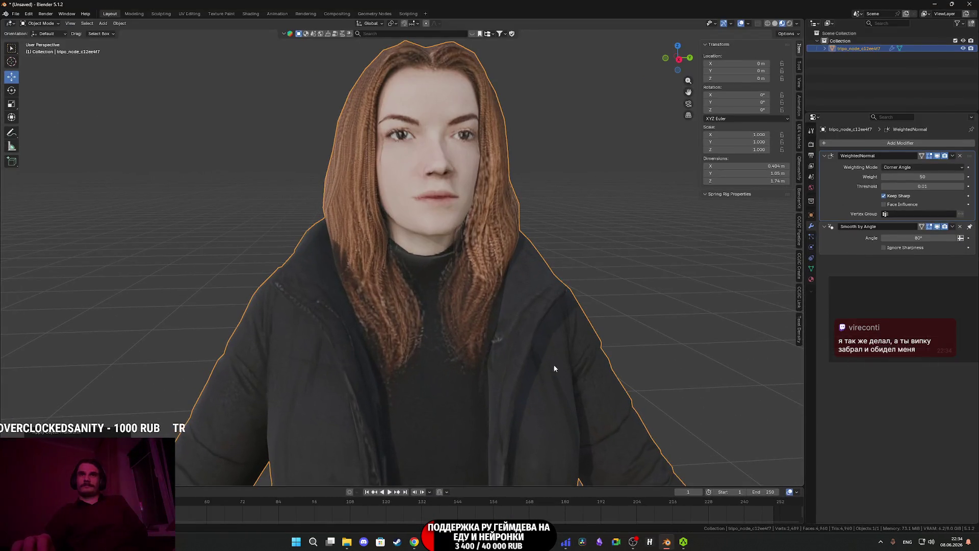
# Delete the old character and import the new red-haired Tripo model into the scene.
pyautogui.press('Delete')
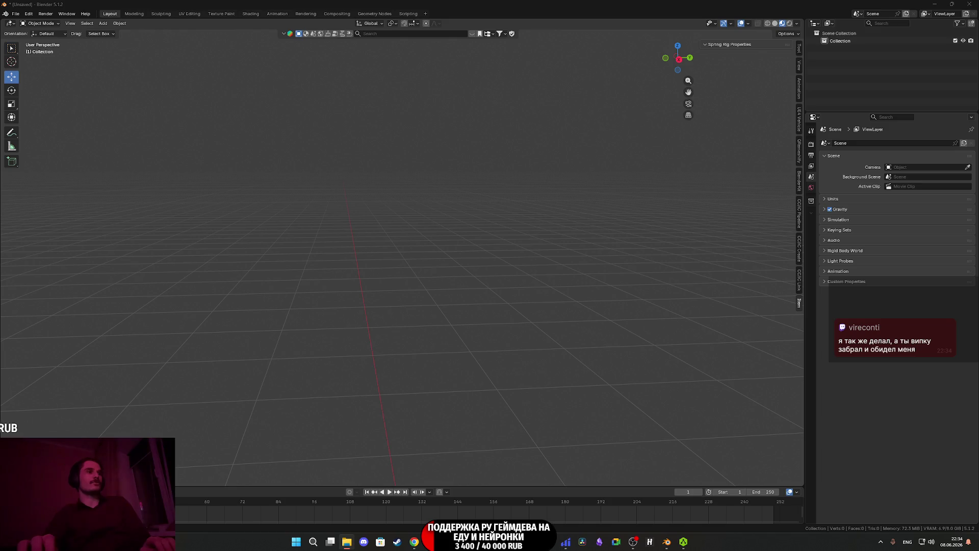
pyautogui.moveTo(363, 406); pyautogui.dragTo(401, 401)
pyautogui.click(382, 515)
# Enter Edit Mode on the imported character and view its heels in solid shading.
pyautogui.moveTo(438, 449)
pyautogui.keyDown('shift'); pyautogui.mouseDown(button='middle')
pyautogui.moveTo(452, 366)
pyautogui.moveTo(418, 174)
pyautogui.mouseUp(button='middle'); pyautogui.keyUp('shift')
pyautogui.scroll(6, 384, 305)
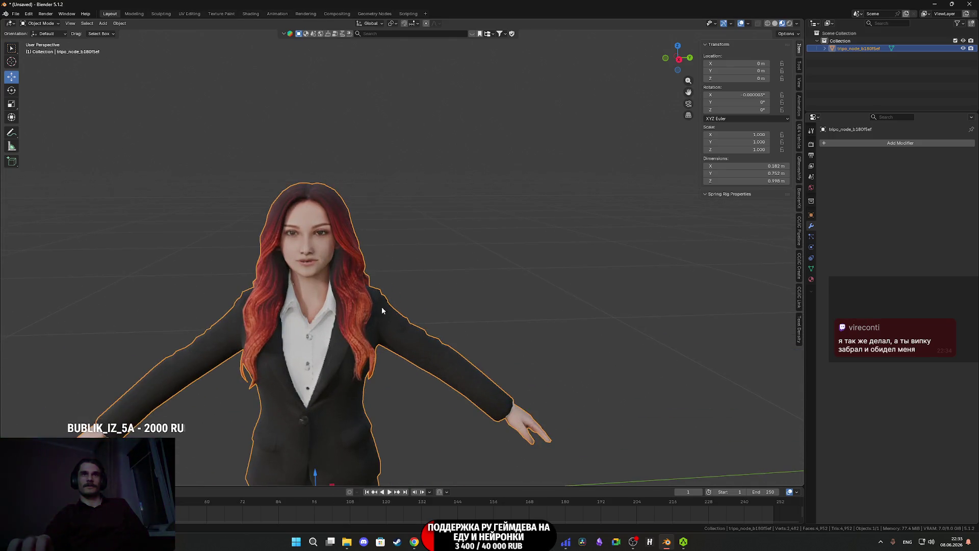
pyautogui.scroll(4, 426, 260)
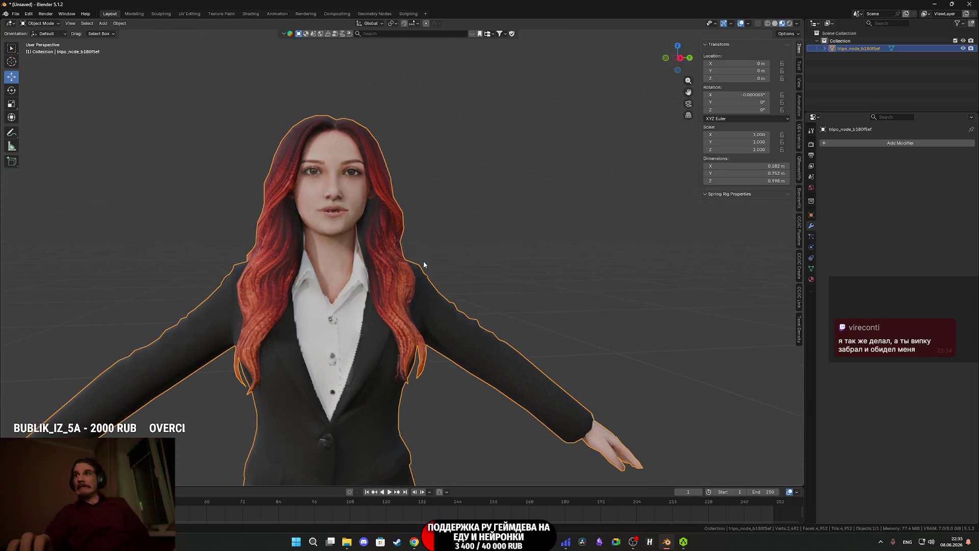
pyautogui.scroll(-5, 409, 275)
pyautogui.scroll(1, 409, 204)
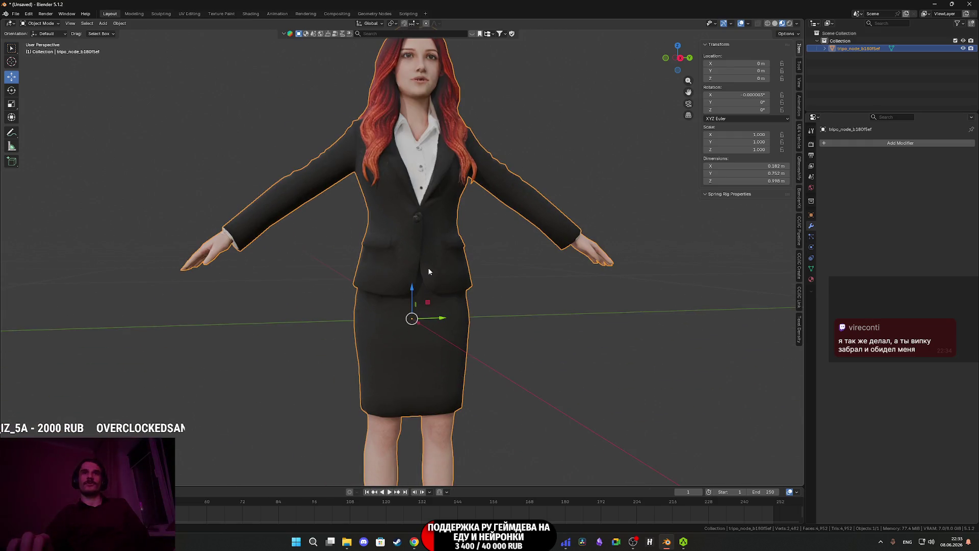
pyautogui.press('Tab')
pyautogui.scroll(4, 409, 133)
pyautogui.moveTo(409, 133)
pyautogui.mouseDown(button='middle')
pyautogui.moveTo(451, 291)
pyautogui.moveTo(438, 276)
pyautogui.mouseUp(button='middle')
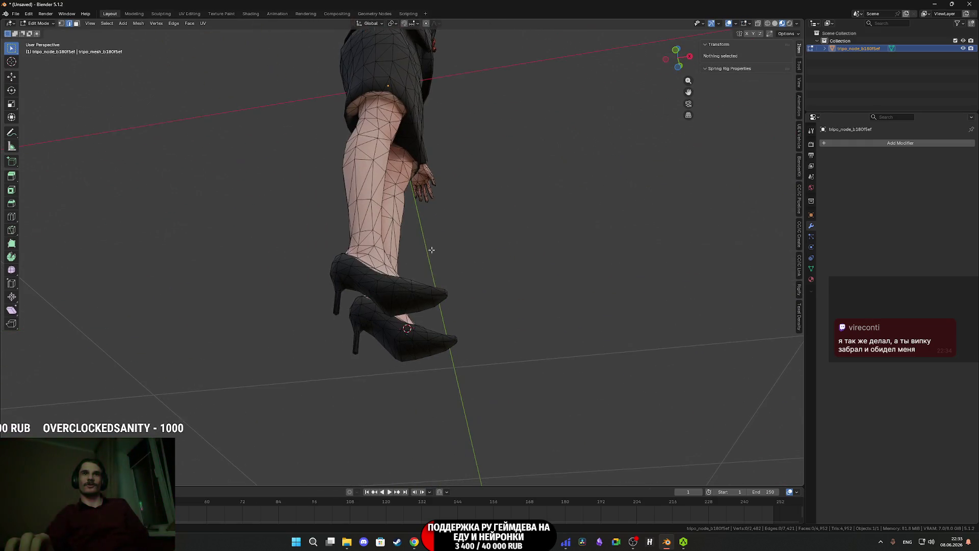
pyautogui.press('z')
pyautogui.click(490, 282)
pyautogui.scroll(3, 429, 318)
pyautogui.moveTo(429, 318); pyautogui.dragTo(443, 318, button='middle')
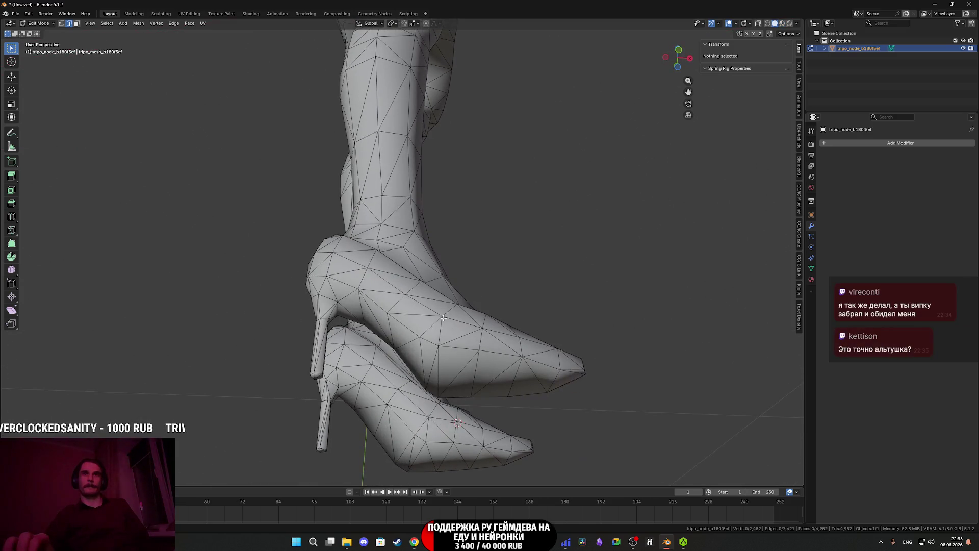
# Place the 3D cursor on a vertex under the shoe and return to Object Mode.
pyautogui.click(65, 23)
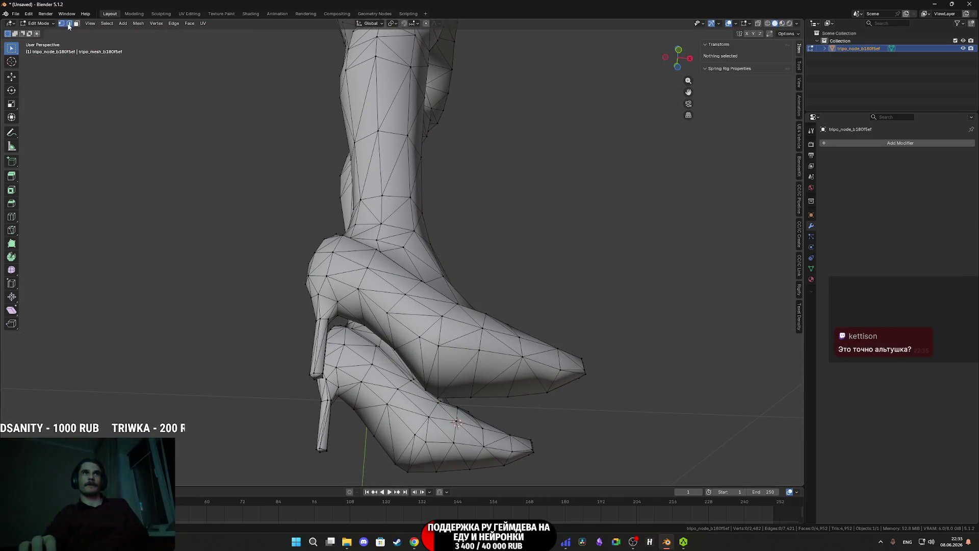
pyautogui.click(438, 372)
pyautogui.moveTo(438, 373)
pyautogui.mouseDown(button='middle')
pyautogui.moveTo(433, 269)
pyautogui.moveTo(422, 273)
pyautogui.mouseUp(button='middle')
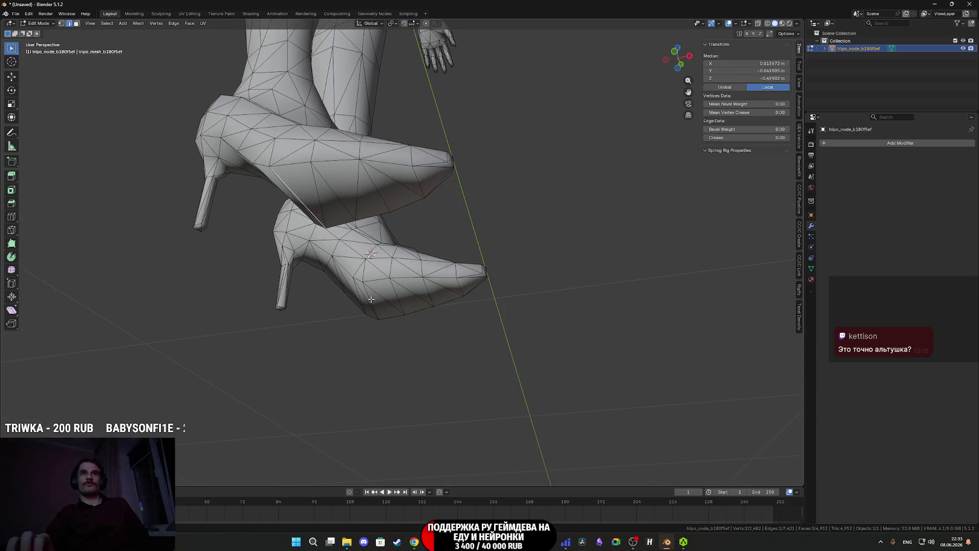
pyautogui.hotkey('ctrl', 'Tab')
pyautogui.click(314, 300)
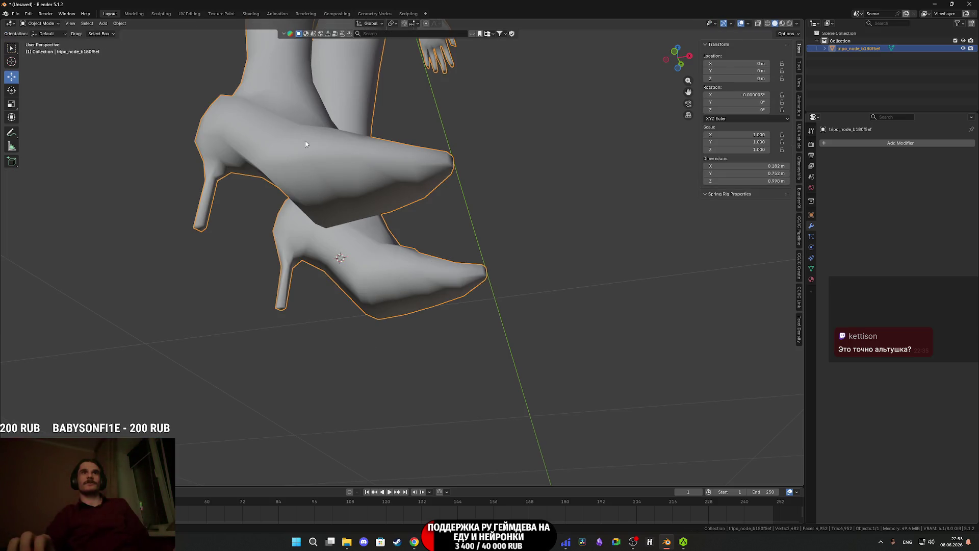
pyautogui.click(120, 23)
# Set the origin to the 3D cursor and zero Location X, Location Z and Rotation X.
pyautogui.moveTo(153, 37)
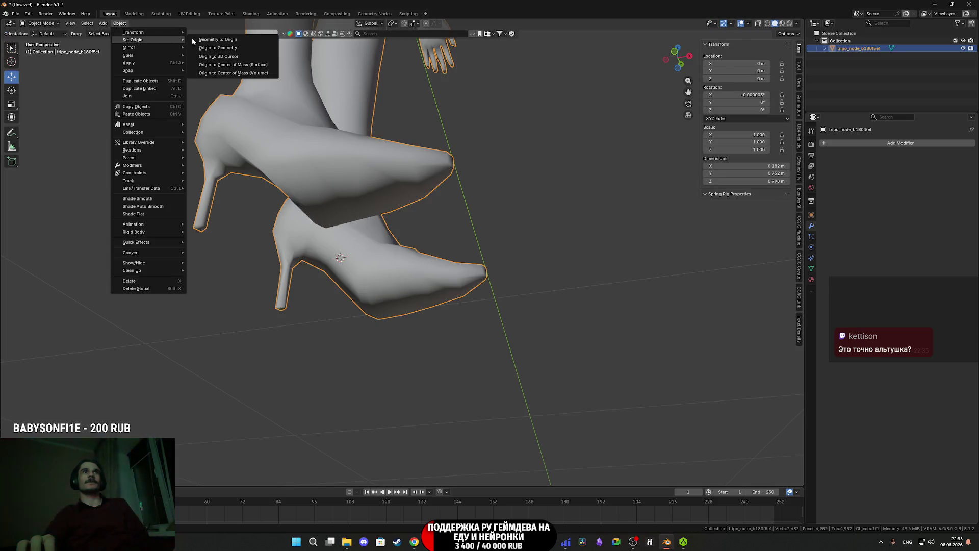
pyautogui.click(225, 56)
pyautogui.click(746, 79)
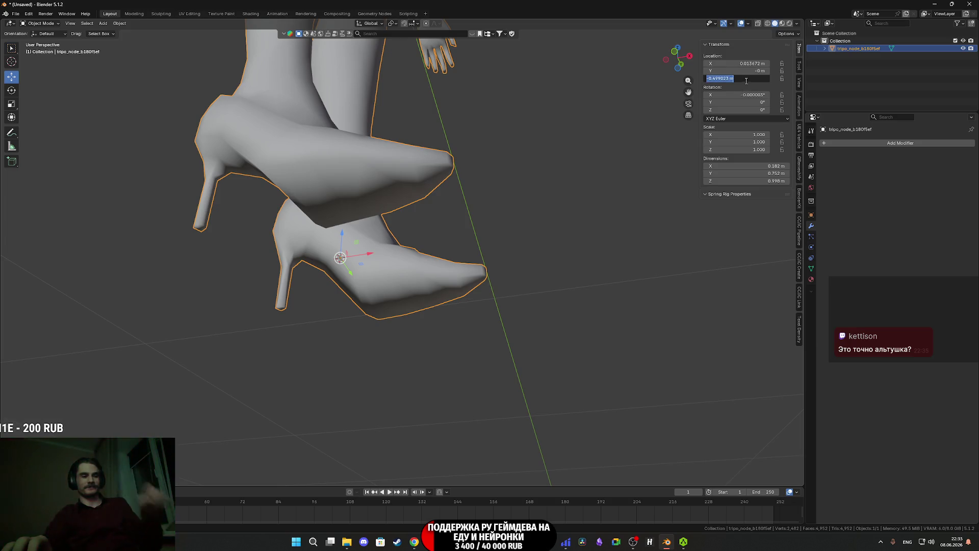
pyautogui.press('Return')
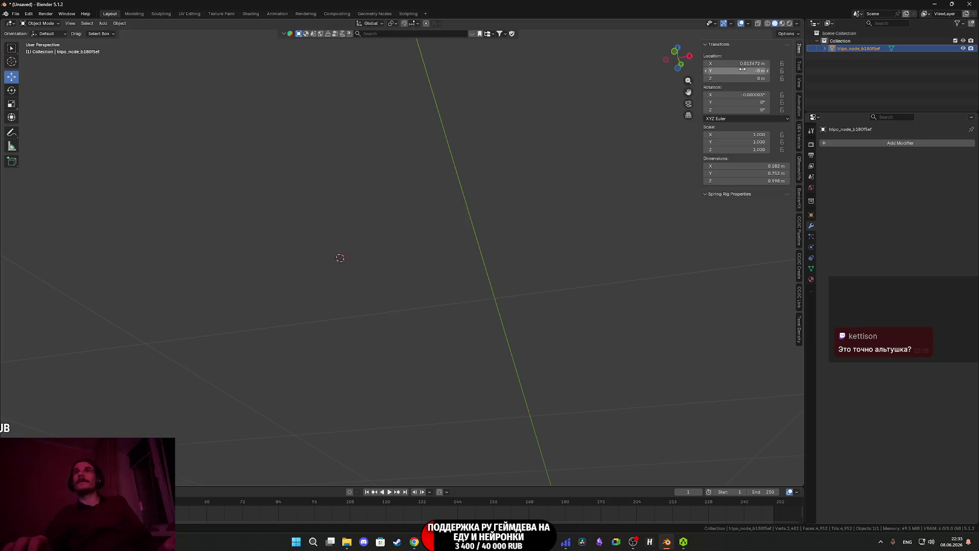
pyautogui.write('0')
pyautogui.click(741, 64)
pyautogui.press('Return')
pyautogui.click(751, 94)
pyautogui.write('0')
pyautogui.press('Return')
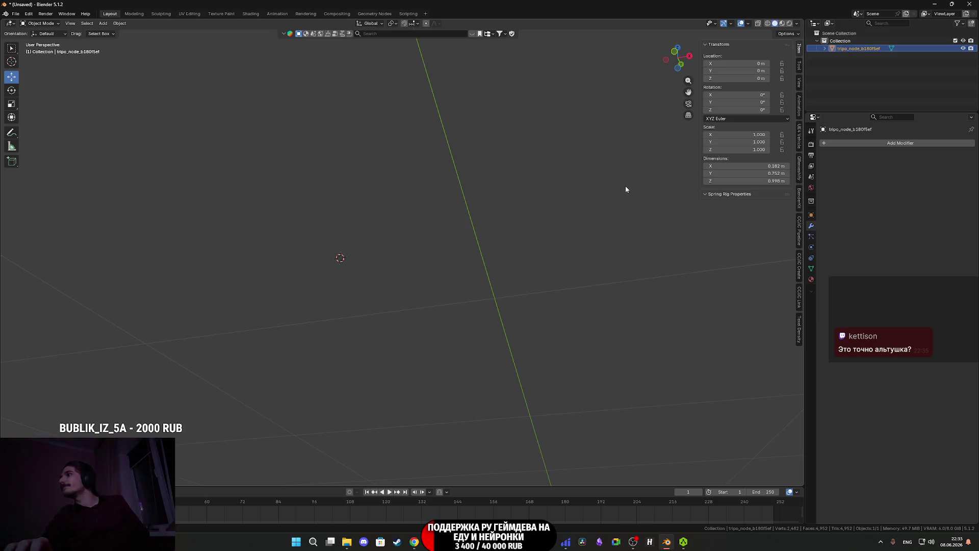
pyautogui.moveTo(458, 153); pyautogui.dragTo(366, 175, button='middle')
pyautogui.moveTo(427, 248); pyautogui.dragTo(418, 305, button='middle')
# Apply Shade Auto Smooth to the character and lower its angle to 58.1°.
pyautogui.scroll(3, 417, 305)
pyautogui.rightClick(392, 269)
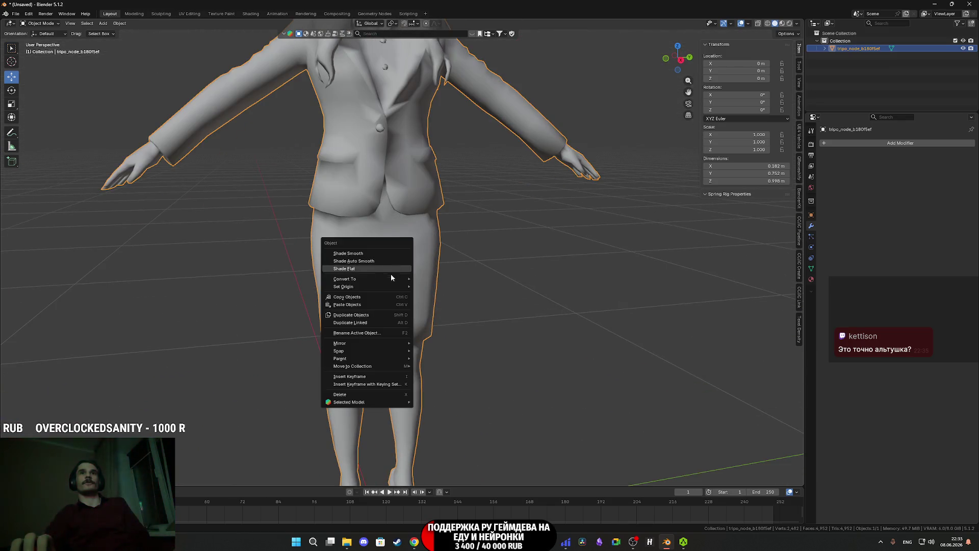
pyautogui.click(367, 256)
pyautogui.keyDown('shift'); pyautogui.moveTo(412, 227); pyautogui.dragTo(422, 303, button='middle'); pyautogui.keyUp('shift')
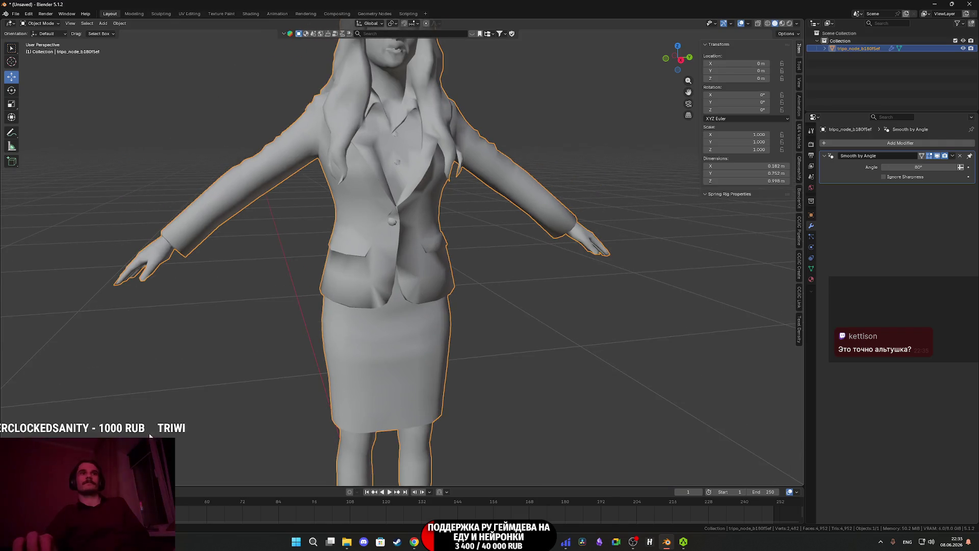
pyautogui.scroll(-5, 393, 274)
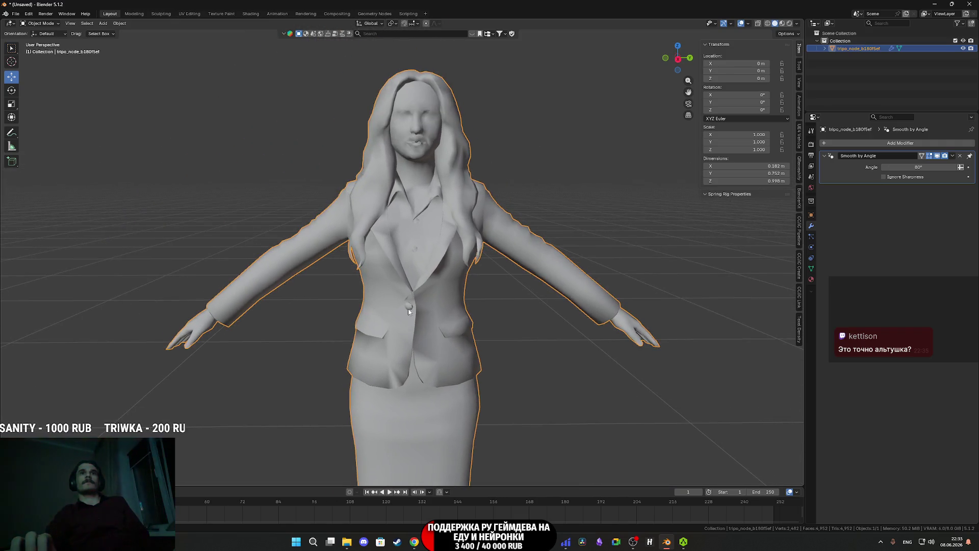
pyautogui.scroll(8, 422, 293)
pyautogui.moveTo(422, 295)
pyautogui.keyDown('shift'); pyautogui.mouseDown(button='middle')
pyautogui.moveTo(415, 267)
pyautogui.moveTo(369, 265)
pyautogui.moveTo(409, 295)
pyautogui.mouseUp(button='middle'); pyautogui.keyUp('shift')
pyautogui.scroll(2, 409, 295)
pyautogui.moveTo(918, 166); pyautogui.dragTo(869, 167)
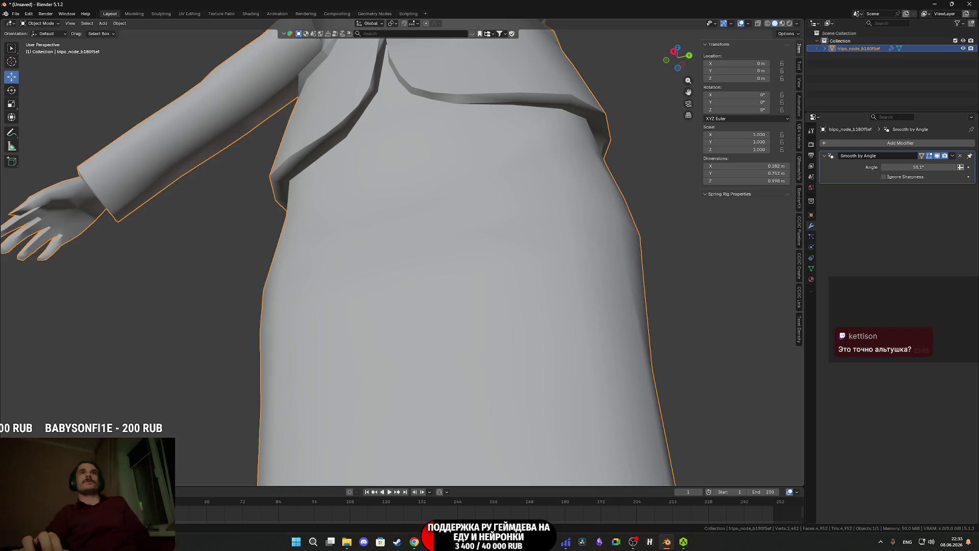
# Fine-tune the smoothing angle to about 55.7° and switch to Material Preview shading.
pyautogui.moveTo(228, 399)
pyautogui.mouseDown(button='middle')
pyautogui.moveTo(436, 308)
pyautogui.moveTo(422, 284)
pyautogui.moveTo(354, 331)
pyautogui.mouseUp(button='middle')
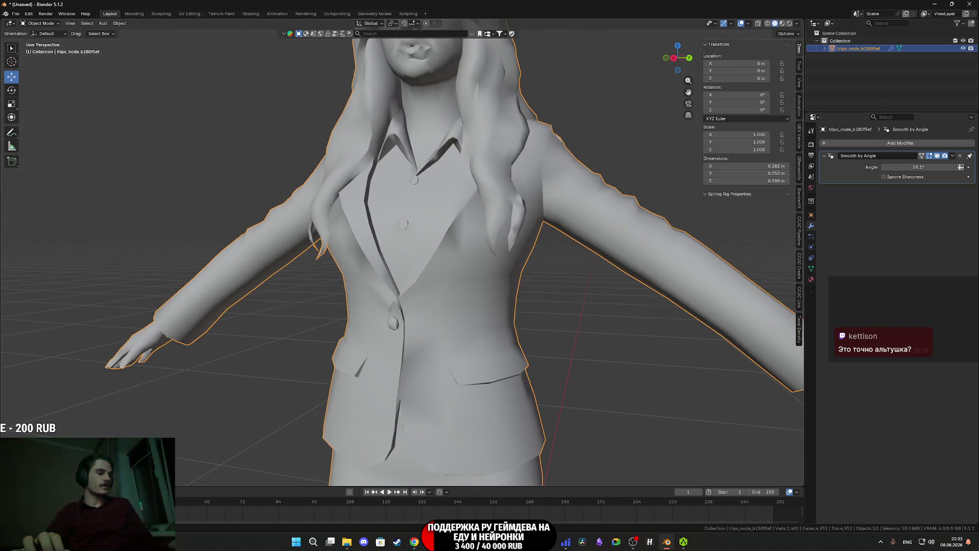
pyautogui.moveTo(222, 429)
pyautogui.mouseDown(button='middle')
pyautogui.moveTo(504, 304)
pyautogui.moveTo(477, 298)
pyautogui.mouseUp(button='middle')
pyautogui.scroll(-4, 476, 302)
pyautogui.scroll(5, 348, 298)
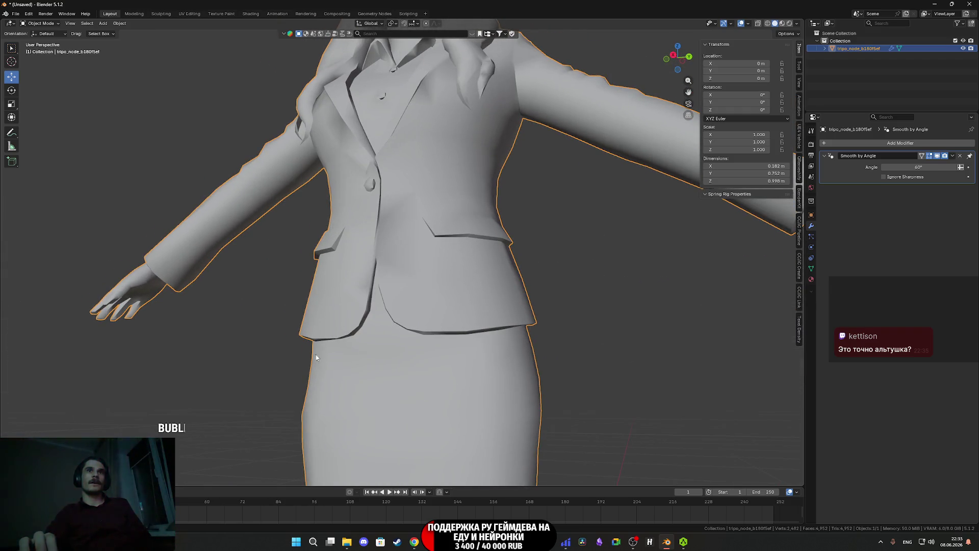
pyautogui.moveTo(918, 166); pyautogui.dragTo(918, 167)
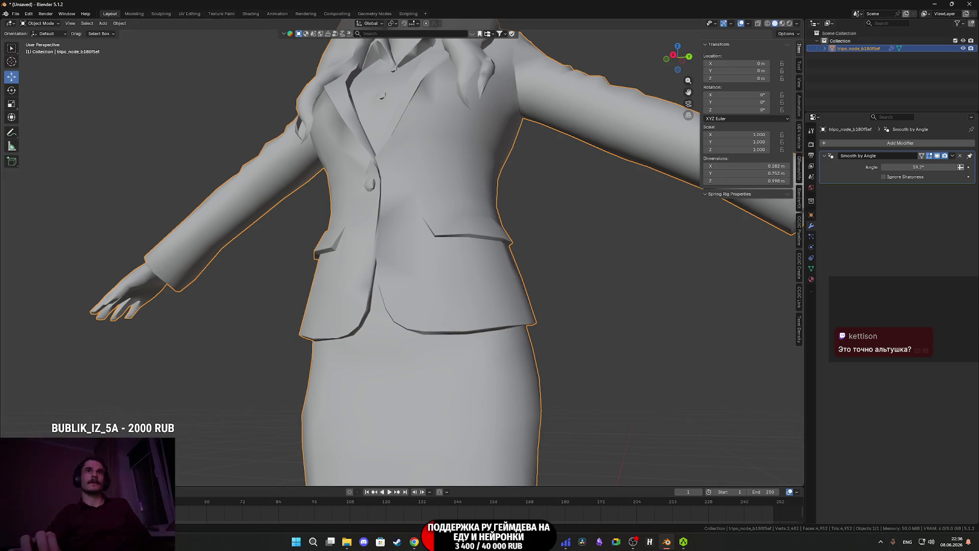
pyautogui.scroll(-5, 357, 306)
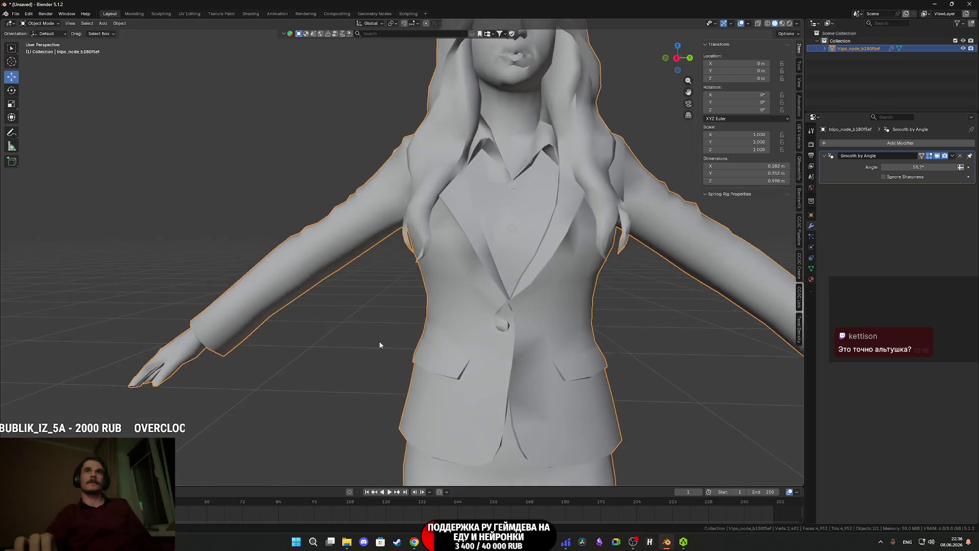
pyautogui.moveTo(408, 352)
pyautogui.mouseDown(button='middle')
pyautogui.moveTo(232, 343)
pyautogui.moveTo(254, 355)
pyautogui.moveTo(405, 351)
pyautogui.mouseUp(button='middle')
pyautogui.scroll(6, 408, 347)
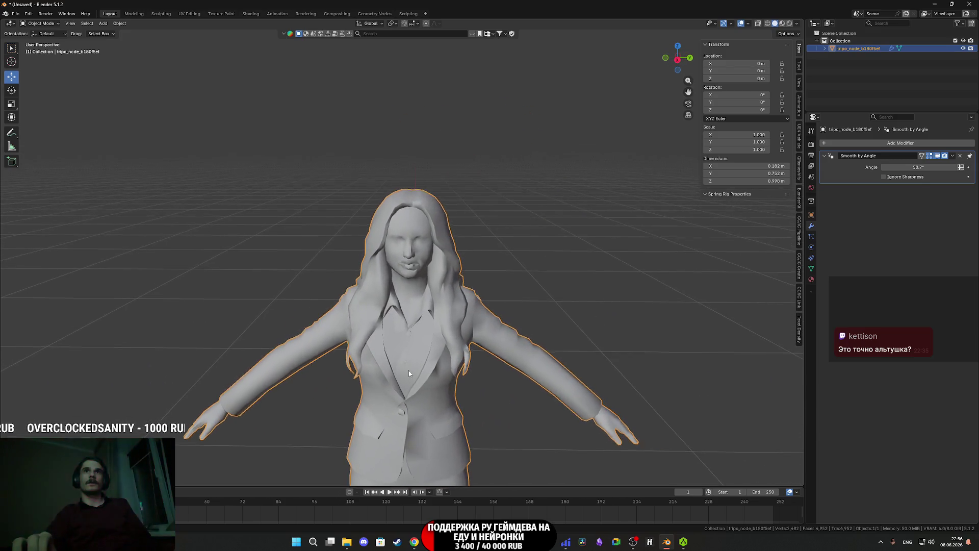
pyautogui.moveTo(425, 317)
pyautogui.mouseDown(button='middle')
pyautogui.moveTo(403, 291)
pyautogui.moveTo(379, 332)
pyautogui.mouseUp(button='middle')
pyautogui.press('z')
pyautogui.click(381, 368)
pyautogui.scroll(-3, 393, 333)
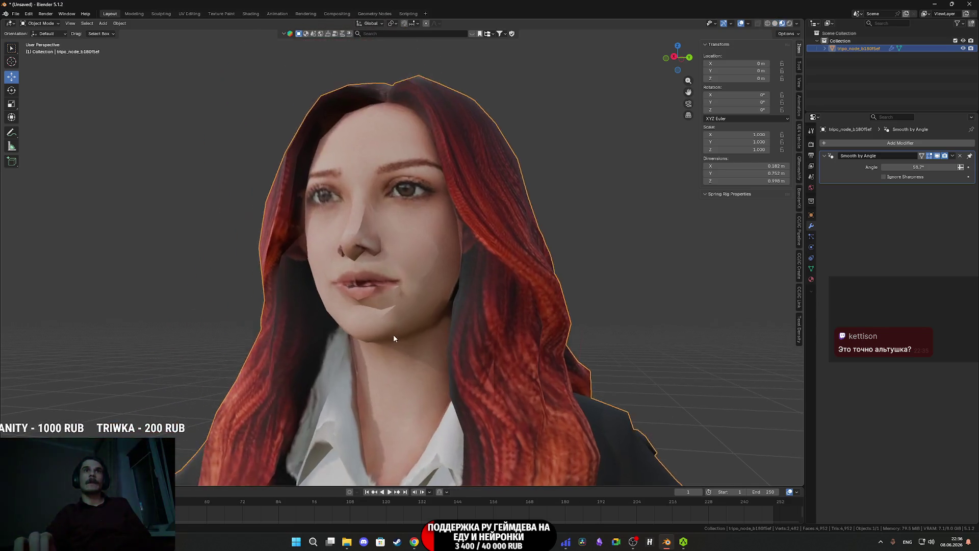
# Enter Edit Mode in solid shading with face select and pick a face on the lips.
pyautogui.scroll(6, 394, 336)
pyautogui.scroll(-3, 395, 340)
pyautogui.moveTo(395, 340); pyautogui.dragTo(449, 338, button='middle')
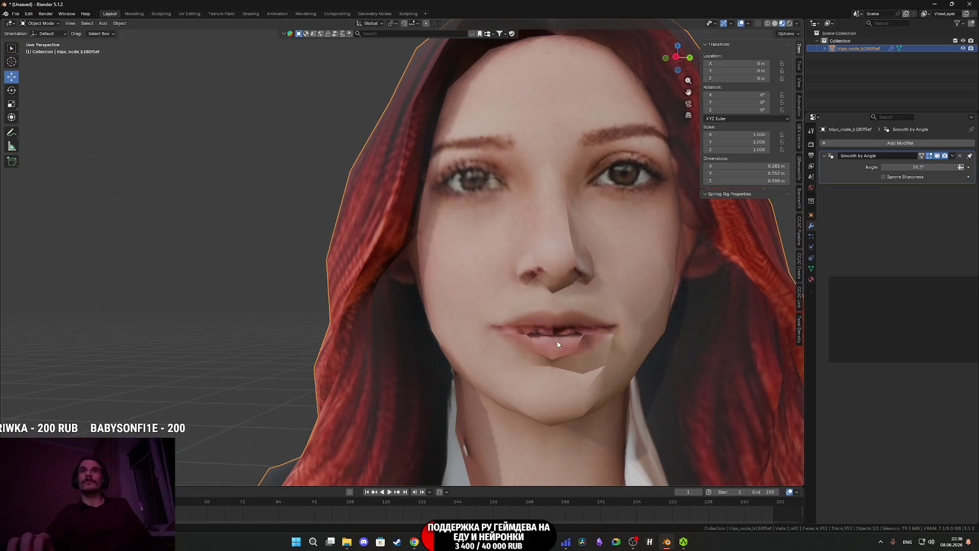
pyautogui.press('Tab')
pyautogui.press('z')
pyautogui.click(616, 338)
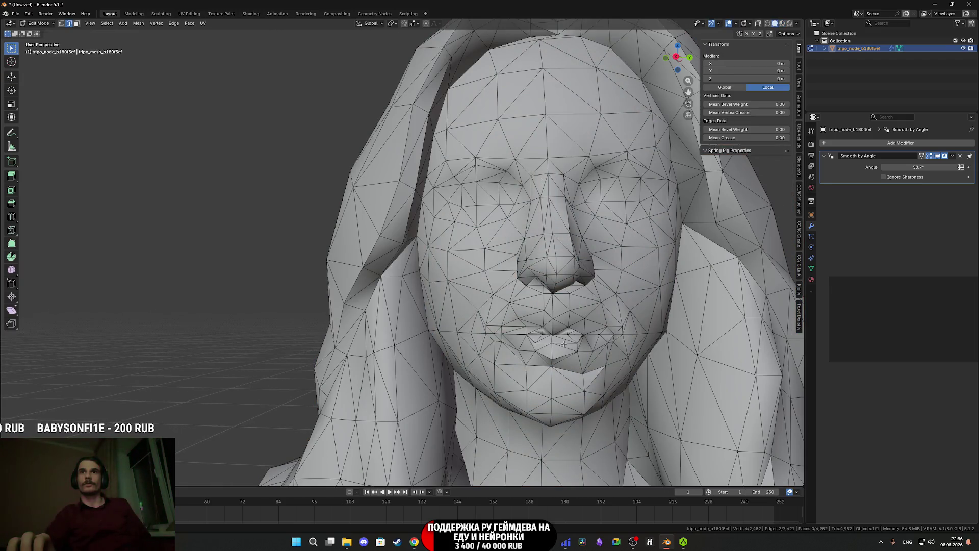
pyautogui.press('3')
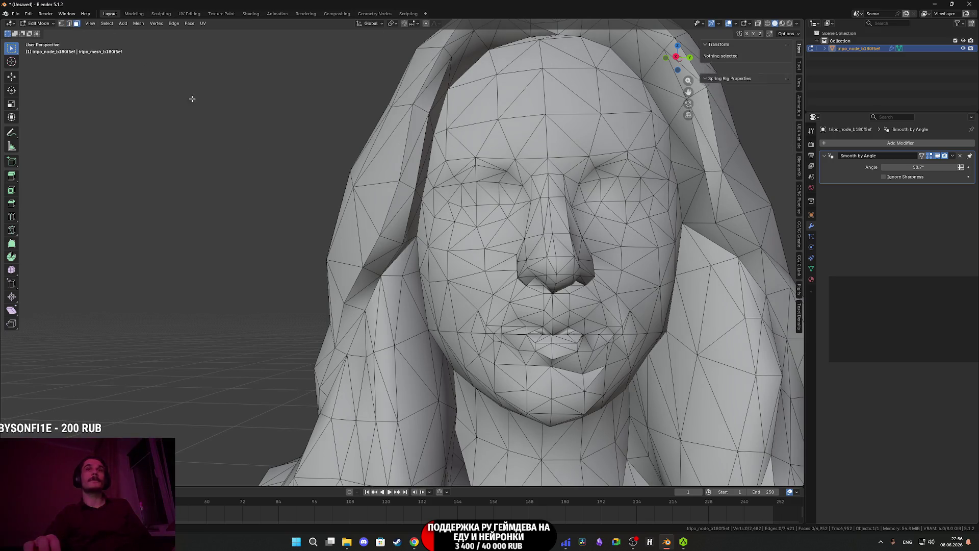
pyautogui.click(559, 350)
pyautogui.press('a')
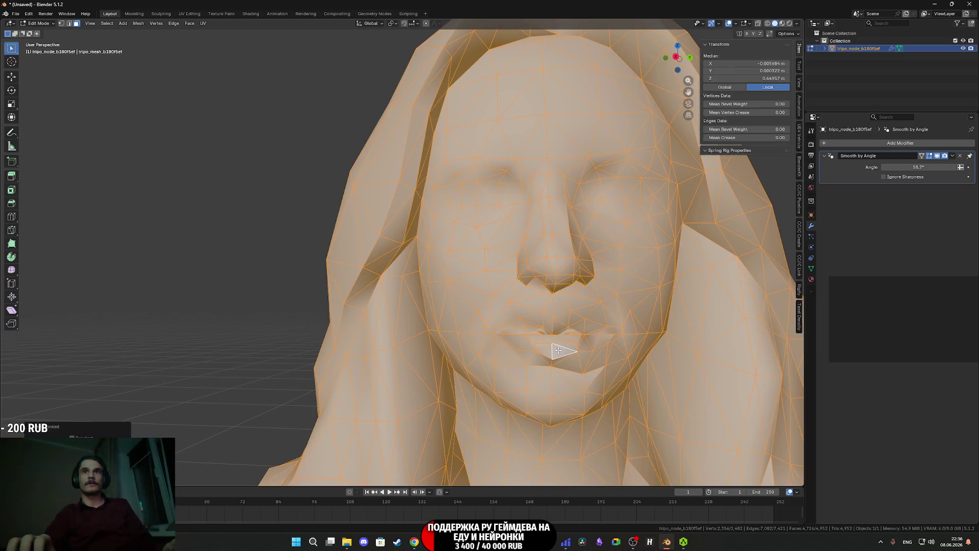
pyautogui.hotkey('ctrl', 'z')
# Select the stray mouth face with its linked geometry, then clear the selection.
pyautogui.moveTo(559, 350)
pyautogui.mouseDown(button='middle')
pyautogui.moveTo(520, 351)
pyautogui.moveTo(382, 309)
pyautogui.moveTo(487, 276)
pyautogui.moveTo(603, 289)
pyautogui.mouseUp(button='middle')
pyautogui.scroll(10, 488, 276)
pyautogui.click(421, 337)
pyautogui.press('a')
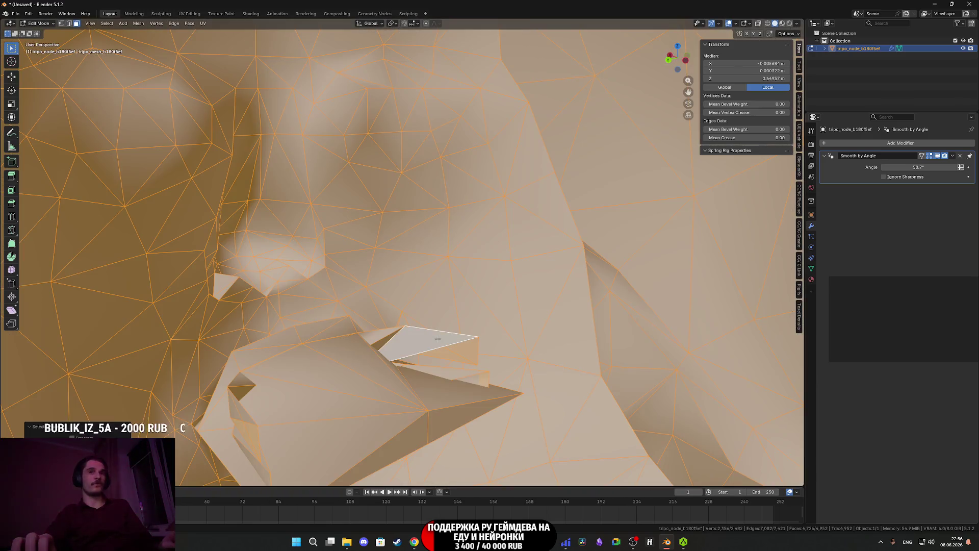
pyautogui.click(378, 387)
pyautogui.hotkey('ctrl', 'l')
pyautogui.scroll(-8, 581, 288)
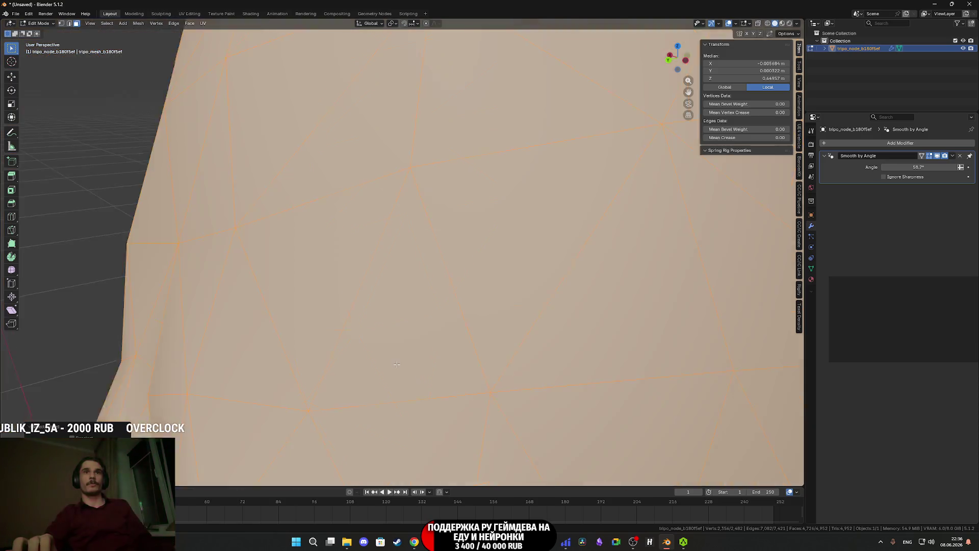
pyautogui.moveTo(500, 286)
pyautogui.mouseDown(button='middle')
pyautogui.moveTo(581, 289)
pyautogui.moveTo(510, 281)
pyautogui.mouseUp(button='middle')
pyautogui.click(581, 288)
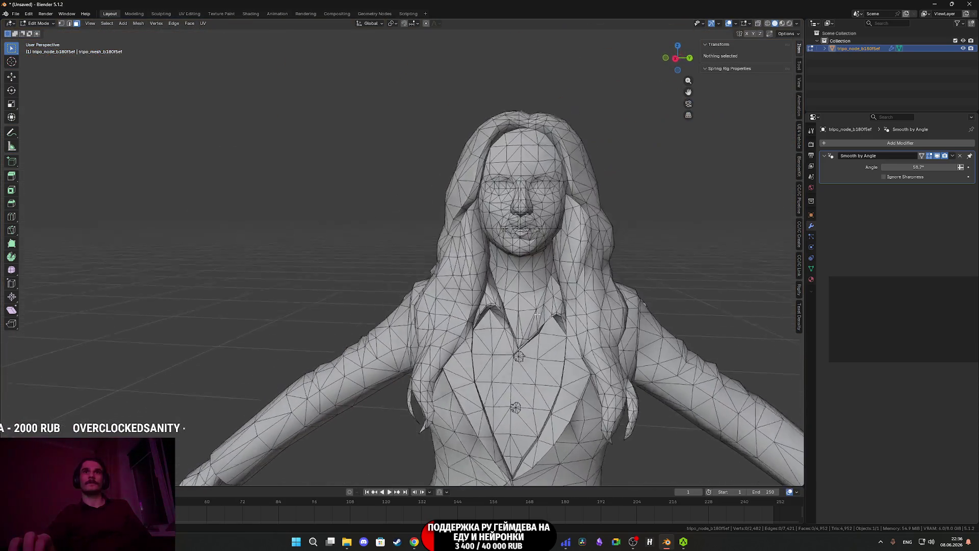
pyautogui.scroll(3, 431, 269)
pyautogui.scroll(2, 431, 269)
# Frame the jacket front, switching between textured and solid shading to inspect it.
pyautogui.press('z')
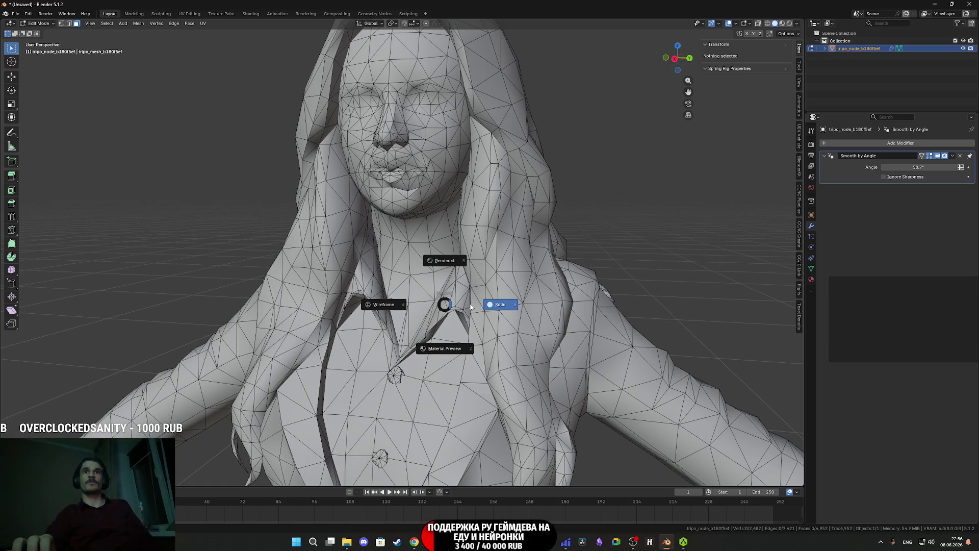
pyautogui.click(451, 354)
pyautogui.scroll(-3, 451, 354)
pyautogui.moveTo(451, 354)
pyautogui.keyDown('shift'); pyautogui.mouseDown(button='middle')
pyautogui.moveTo(423, 286)
pyautogui.moveTo(419, 316)
pyautogui.mouseUp(button='middle'); pyautogui.keyUp('shift')
pyautogui.scroll(4, 413, 274)
pyautogui.scroll(4, 418, 316)
pyautogui.press('z')
pyautogui.click(455, 323)
pyautogui.press('z')
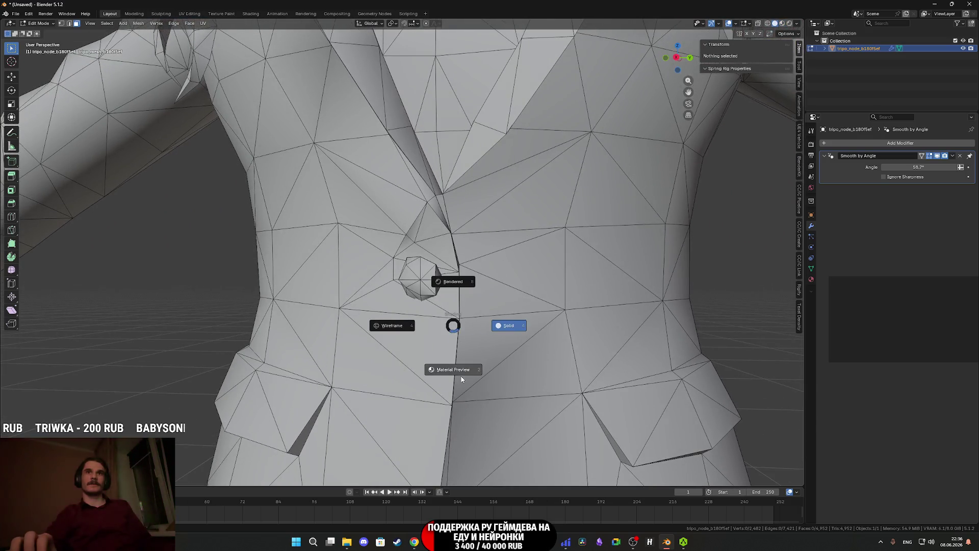
pyautogui.press('2')
# Delete the linked jacket button piece, then return to textured Object Mode.
pyautogui.press('l')
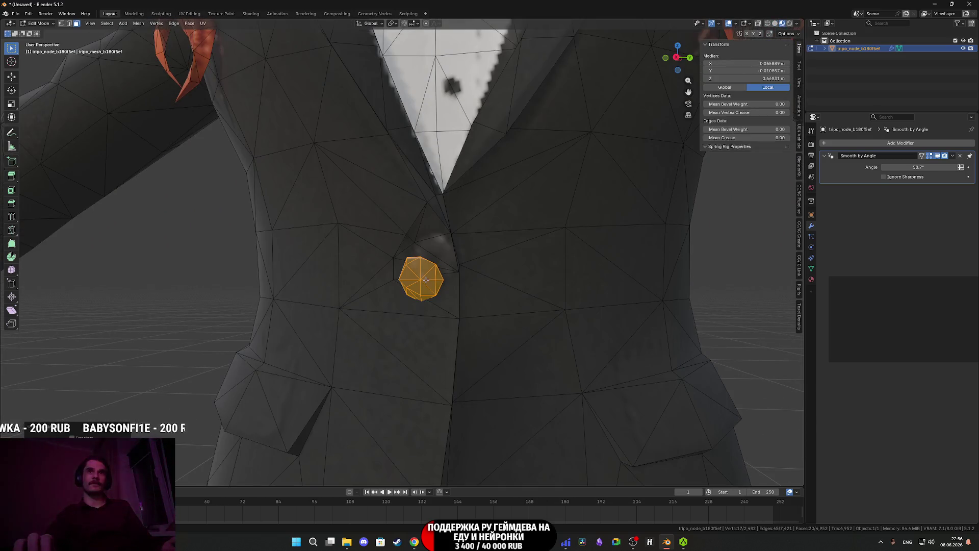
pyautogui.press('x')
pyautogui.click(414, 289)
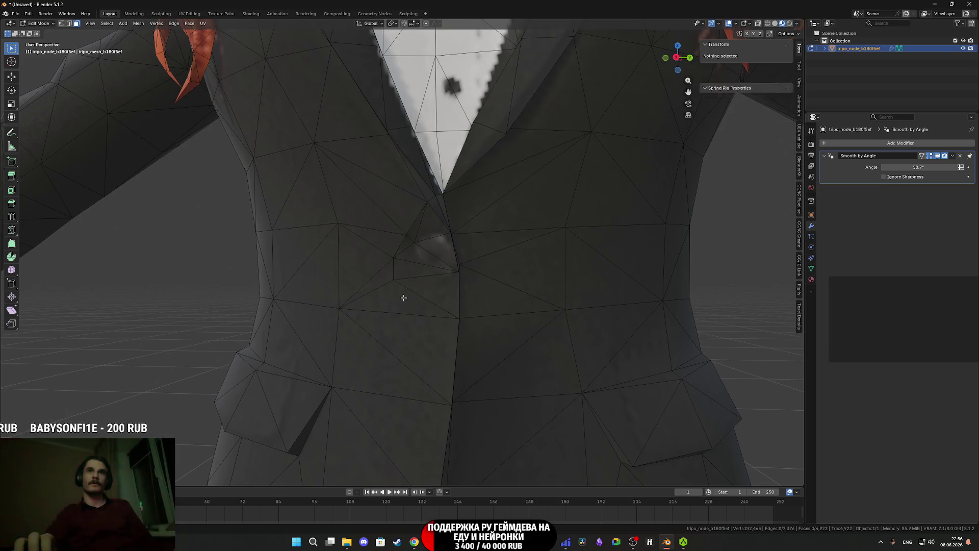
pyautogui.press('z')
pyautogui.click(473, 302)
pyautogui.scroll(-3, 473, 303)
pyautogui.press('z')
pyautogui.click(470, 326)
pyautogui.press('Tab')
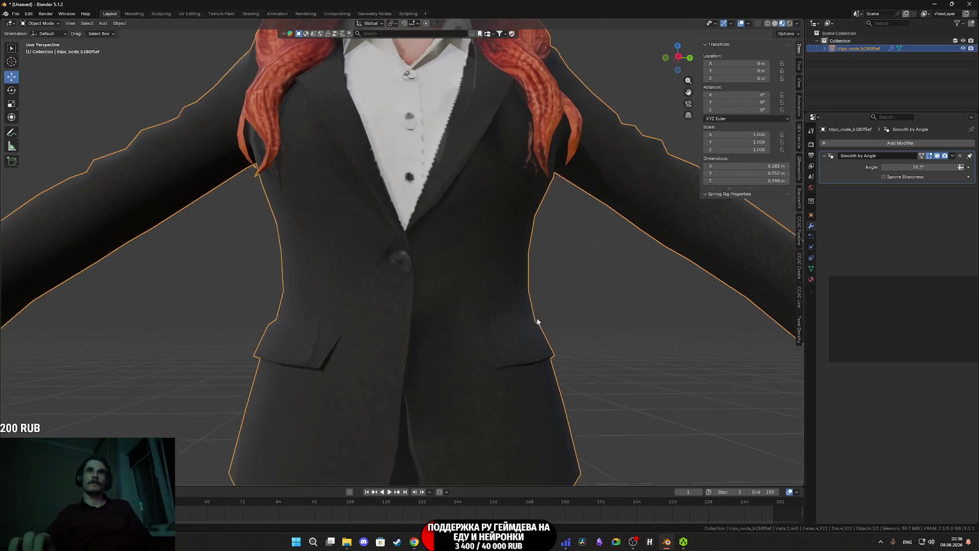
# Inspect the sleeve cuff and lower legs, then switch the viewport to plain Solid shading.
pyautogui.scroll(5, 527, 329)
pyautogui.scroll(-5, 527, 329)
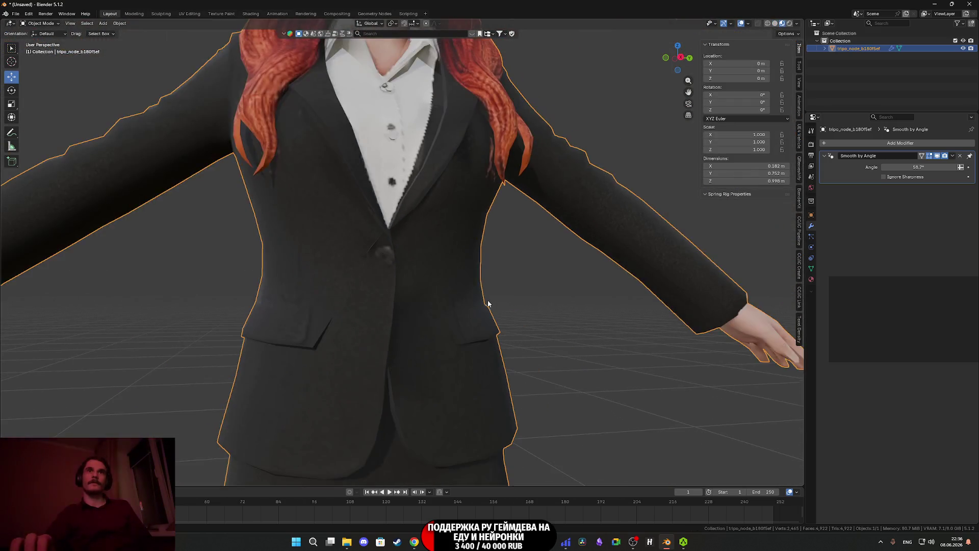
pyautogui.moveTo(448, 306)
pyautogui.mouseDown(button='middle')
pyautogui.moveTo(490, 309)
pyautogui.moveTo(482, 300)
pyautogui.moveTo(537, 290)
pyautogui.moveTo(383, 295)
pyautogui.moveTo(419, 401)
pyautogui.moveTo(453, 376)
pyautogui.mouseUp(button='middle')
pyautogui.scroll(-4, 459, 367)
pyautogui.scroll(4, 381, 210)
pyautogui.scroll(-5, 382, 286)
pyautogui.scroll(3, 408, 255)
pyautogui.moveTo(423, 232)
pyautogui.mouseDown(button='middle')
pyautogui.moveTo(437, 284)
pyautogui.moveTo(402, 255)
pyautogui.moveTo(394, 134)
pyautogui.moveTo(328, 212)
pyautogui.moveTo(538, 193)
pyautogui.moveTo(378, 170)
pyautogui.moveTo(415, 317)
pyautogui.moveTo(396, 299)
pyautogui.moveTo(378, 313)
pyautogui.moveTo(402, 313)
pyautogui.mouseUp(button='middle')
pyautogui.scroll(3, 437, 284)
pyautogui.press('z')
pyautogui.click(448, 305)
# Apply Shade Smooth to the character, replacing the Smooth by Angle modifier.
pyautogui.scroll(-5, 408, 306)
pyautogui.rightClick(402, 314)
pyautogui.click(401, 309)
pyautogui.rightClick(402, 310)
pyautogui.click(399, 308)
pyautogui.rightClick(395, 307)
pyautogui.click(399, 297)
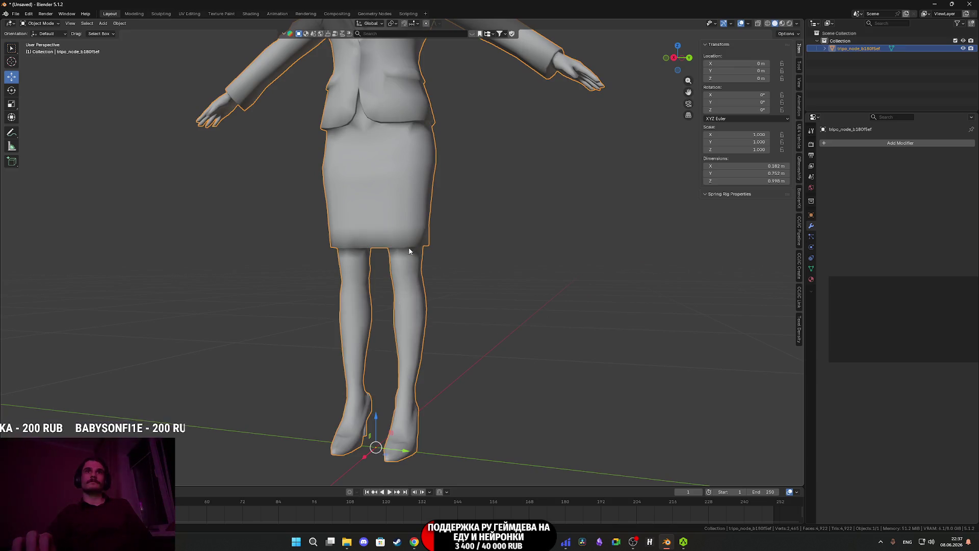
# In Edit Mode, select the edges along the jacket hem around the hips.
pyautogui.moveTo(409, 250); pyautogui.dragTo(431, 240, button='middle')
pyautogui.scroll(-2, 405, 289)
pyautogui.press('Tab')
pyautogui.moveTo(405, 289)
pyautogui.mouseDown(button='middle')
pyautogui.moveTo(395, 296)
pyautogui.moveTo(88, 40)
pyautogui.mouseUp(button='middle')
pyautogui.scroll(5, 398, 293)
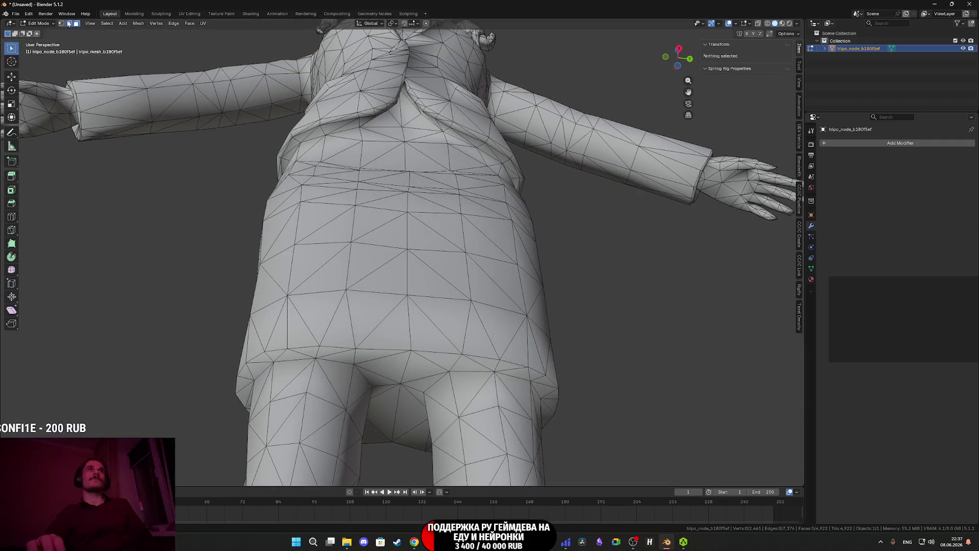
pyautogui.click(362, 349)
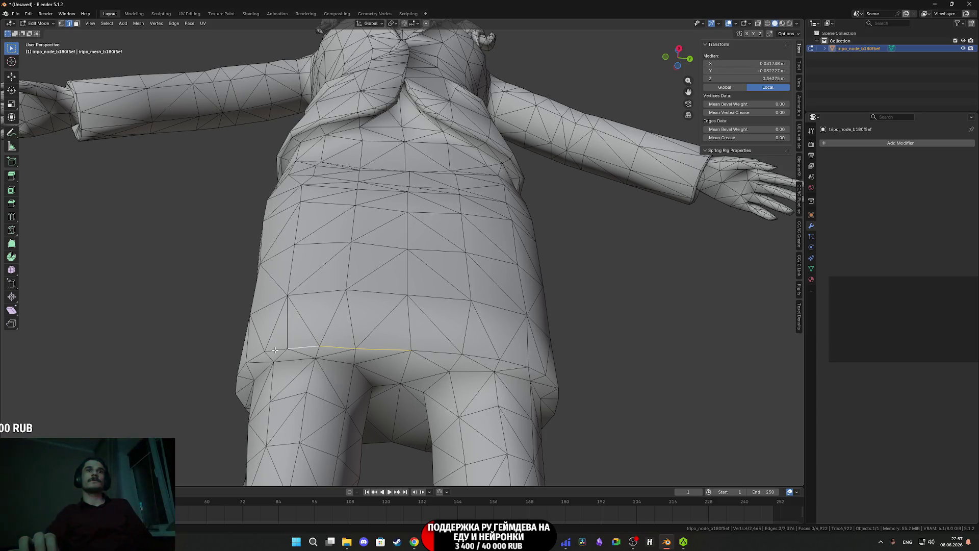
pyautogui.keyDown('shift'); pyautogui.click(259, 355); pyautogui.keyUp('shift')
pyautogui.moveTo(259, 356); pyautogui.dragTo(413, 331, button='middle')
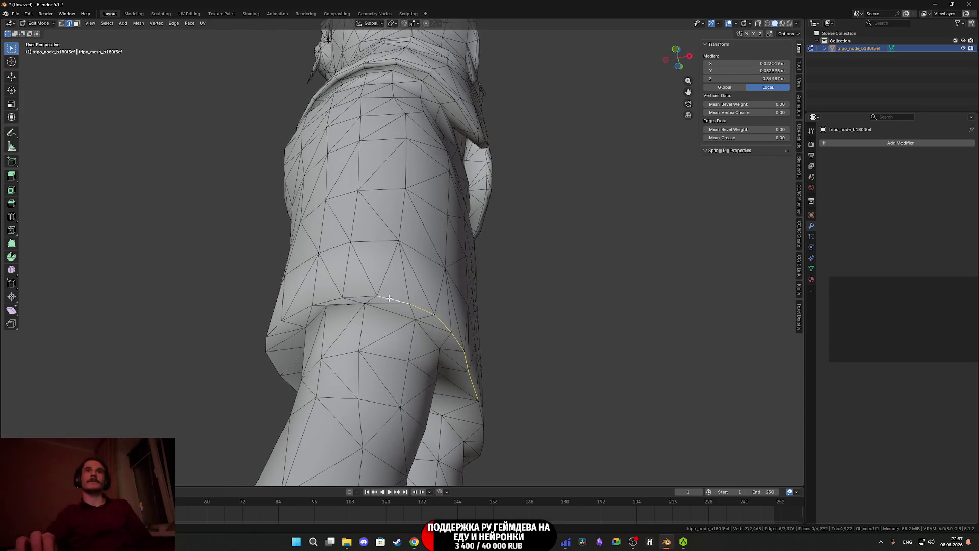
pyautogui.keyDown('shift'); pyautogui.click(333, 300); pyautogui.keyUp('shift')
pyautogui.moveTo(333, 300); pyautogui.dragTo(432, 290, button='middle')
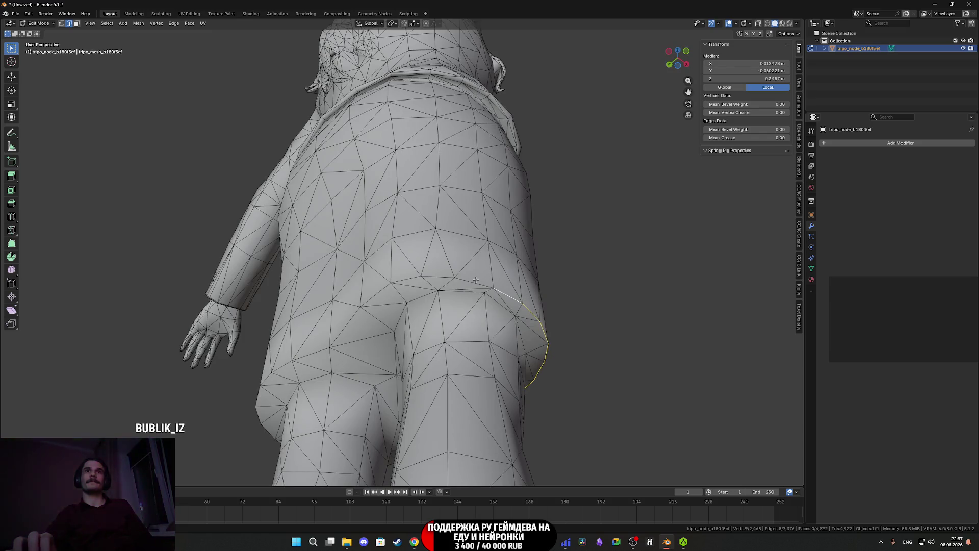
pyautogui.moveTo(353, 312); pyautogui.dragTo(393, 316, button='middle')
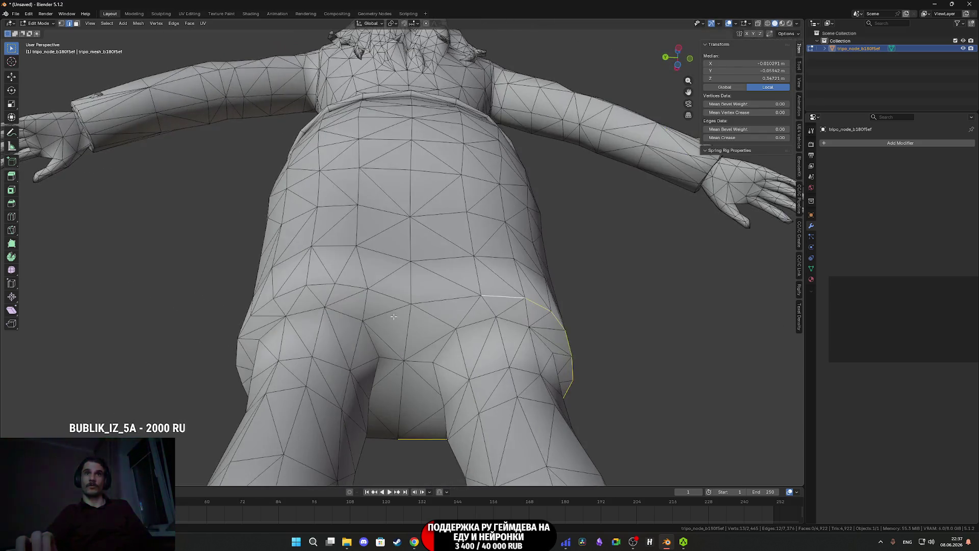
pyautogui.moveTo(269, 306); pyautogui.dragTo(454, 280, button='middle')
pyautogui.keyDown('shift'); pyautogui.click(365, 282); pyautogui.keyUp('shift')
pyautogui.moveTo(365, 282); pyautogui.dragTo(439, 276, button='middle')
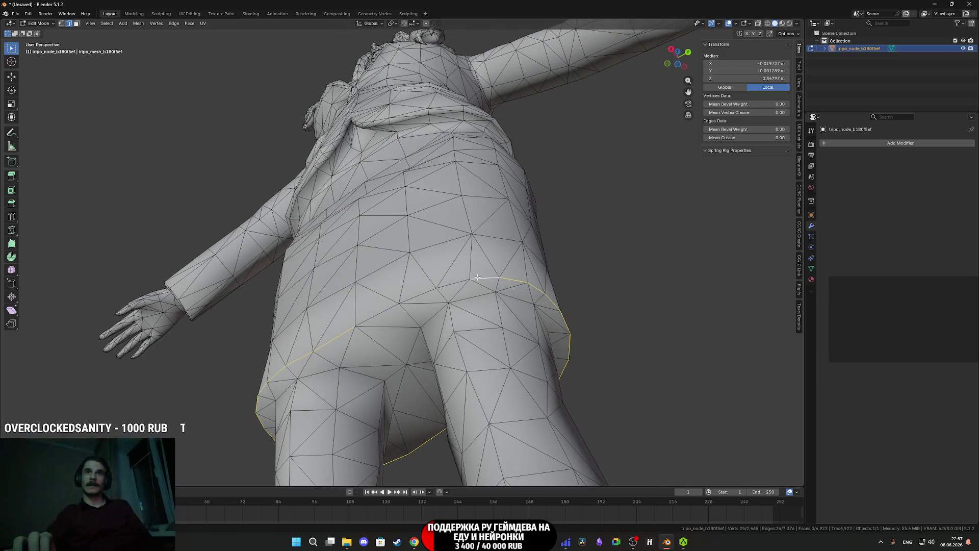
# Mark the selected hem loop sharp and return to Object Mode.
pyautogui.rightClick(382, 311)
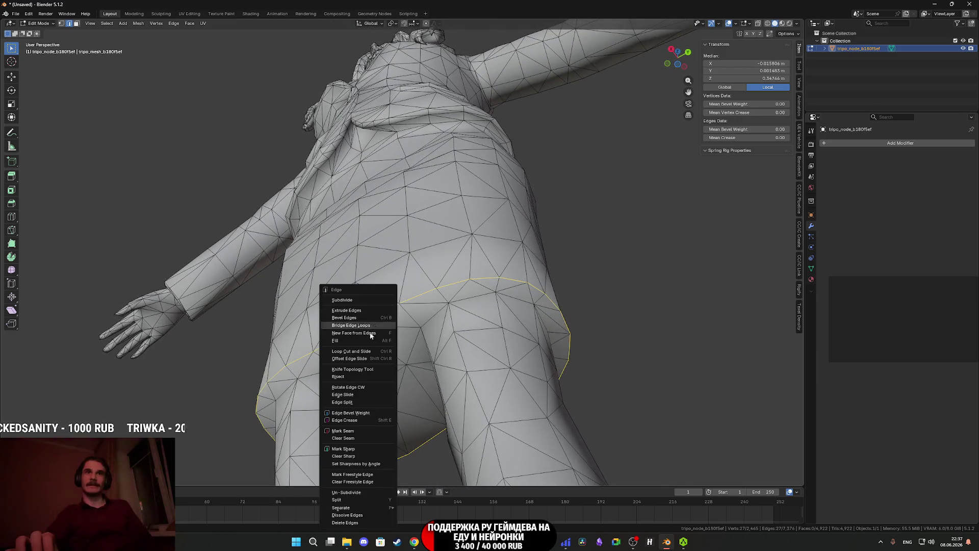
pyautogui.click(344, 451)
pyautogui.rightClick(356, 323)
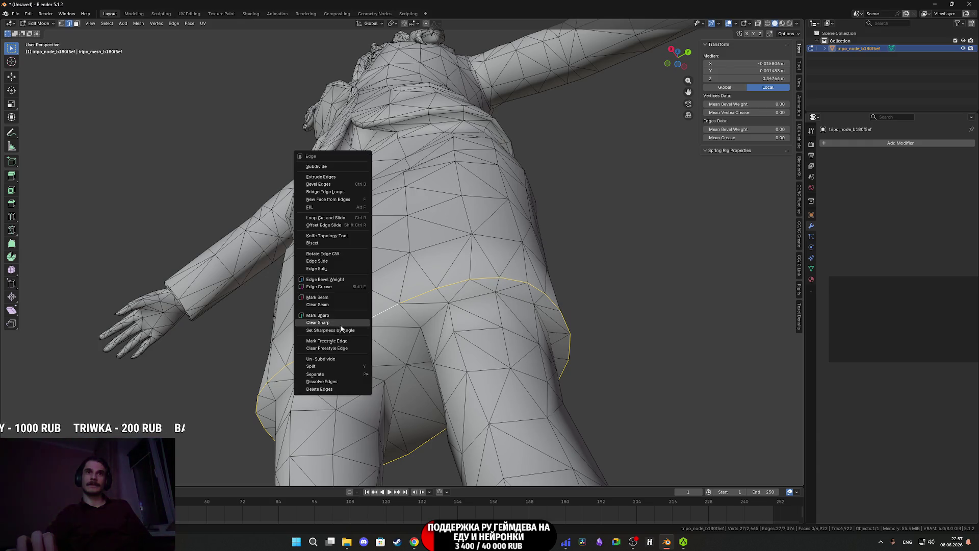
pyautogui.click(327, 312)
pyautogui.scroll(-5, 327, 313)
pyautogui.press('Tab')
pyautogui.moveTo(328, 312)
pyautogui.mouseDown(button='middle')
pyautogui.moveTo(359, 329)
pyautogui.moveTo(391, 370)
pyautogui.mouseUp(button='middle')
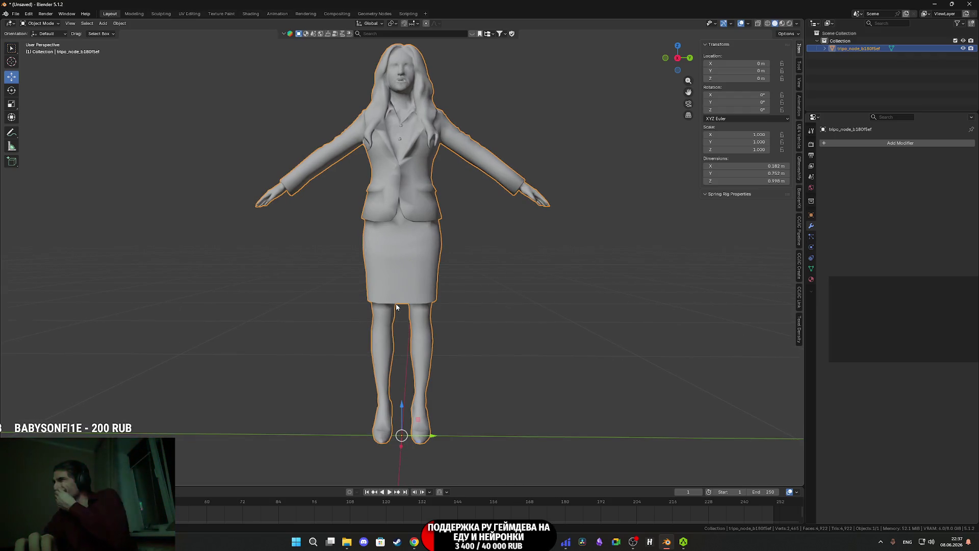
pyautogui.scroll(1, 400, 298)
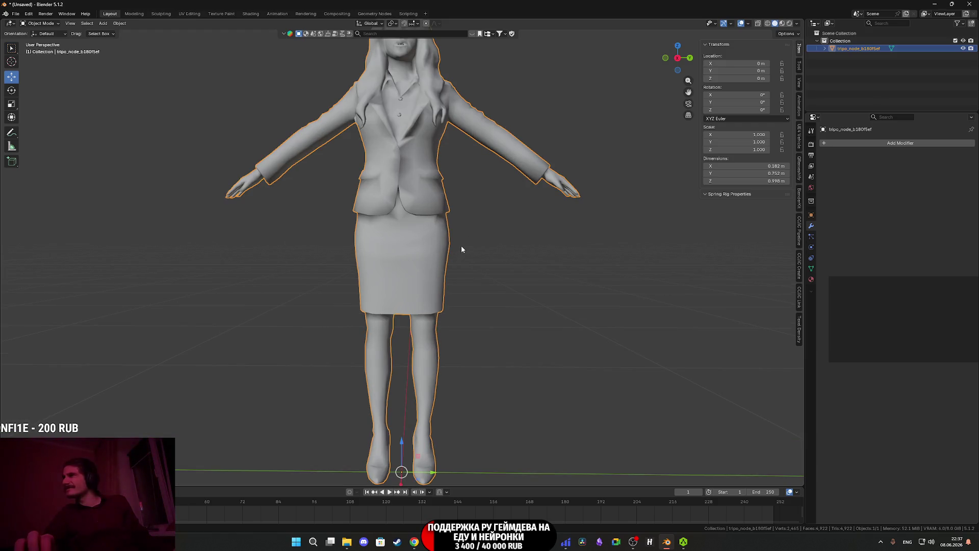
pyautogui.keyDown('shift'); pyautogui.moveTo(450, 234); pyautogui.dragTo(429, 250, button='middle'); pyautogui.keyUp('shift')
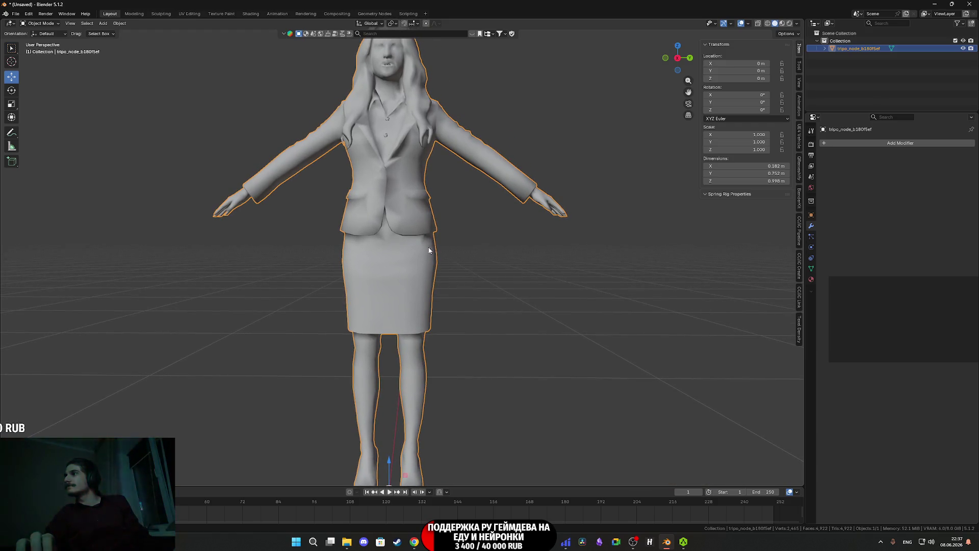
pyautogui.scroll(3, 428, 249)
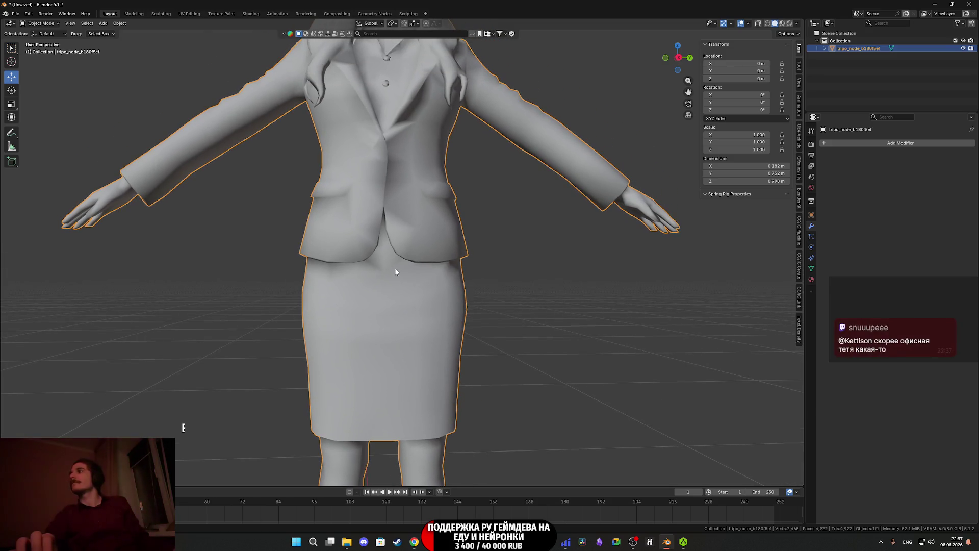
pyautogui.scroll(1, 395, 270)
pyautogui.moveTo(397, 265)
pyautogui.mouseDown(button='middle')
pyautogui.moveTo(444, 223)
pyautogui.moveTo(428, 314)
pyautogui.moveTo(388, 295)
pyautogui.moveTo(368, 312)
pyautogui.moveTo(267, 325)
pyautogui.mouseUp(button='middle')
pyautogui.press('Tab')
# Extend the edge selection along the jacket's front opening.
pyautogui.scroll(2, 368, 313)
pyautogui.scroll(3, 327, 318)
pyautogui.scroll(-3, 394, 325)
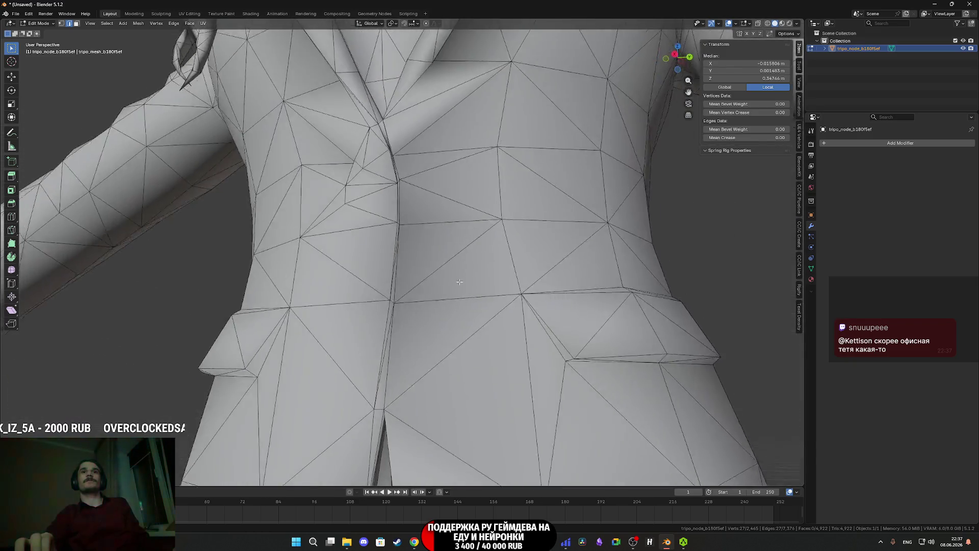
pyautogui.moveTo(394, 325); pyautogui.dragTo(384, 368, button='middle')
pyautogui.scroll(3, 383, 368)
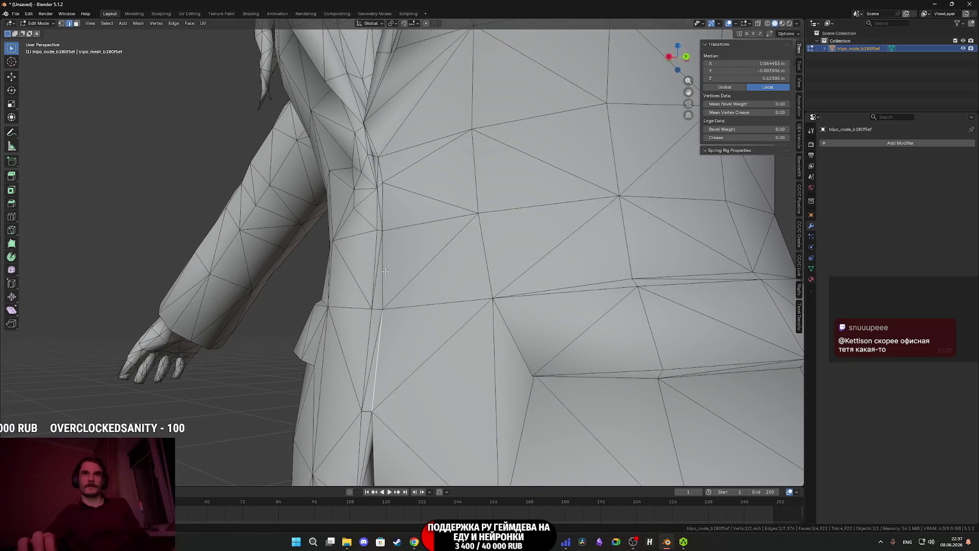
pyautogui.moveTo(387, 208); pyautogui.dragTo(430, 300, button='middle')
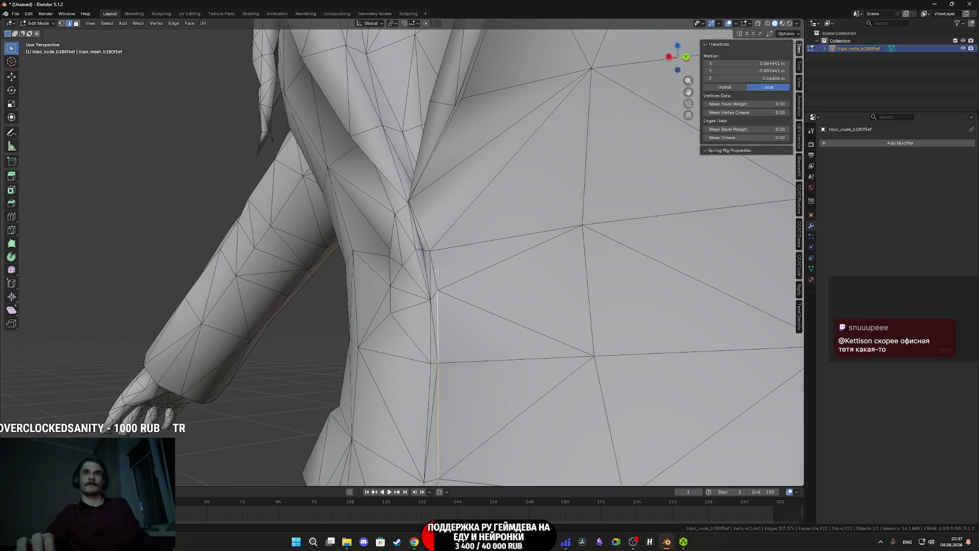
pyautogui.moveTo(428, 237)
pyautogui.mouseDown(button='middle')
pyautogui.moveTo(461, 280)
pyautogui.moveTo(509, 271)
pyautogui.moveTo(431, 231)
pyautogui.moveTo(402, 236)
pyautogui.moveTo(444, 239)
pyautogui.moveTo(467, 286)
pyautogui.moveTo(479, 200)
pyautogui.moveTo(460, 245)
pyautogui.moveTo(486, 245)
pyautogui.mouseUp(button='middle')
pyautogui.scroll(3, 421, 235)
pyautogui.rightClick(472, 190)
pyautogui.click(472, 190)
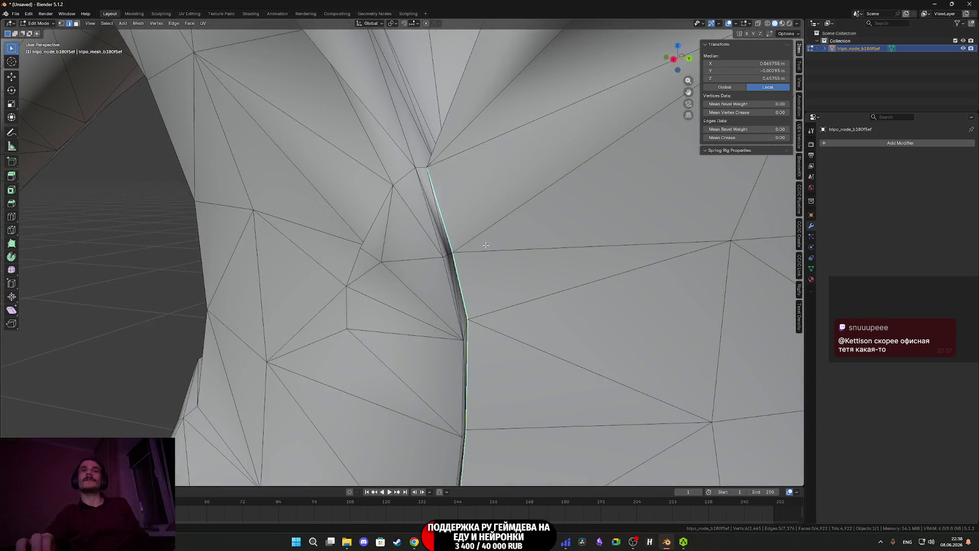
# Subdivide the selected lapel edge.
pyautogui.rightClick(430, 208)
pyautogui.moveTo(430, 207); pyautogui.dragTo(441, 275, button='middle')
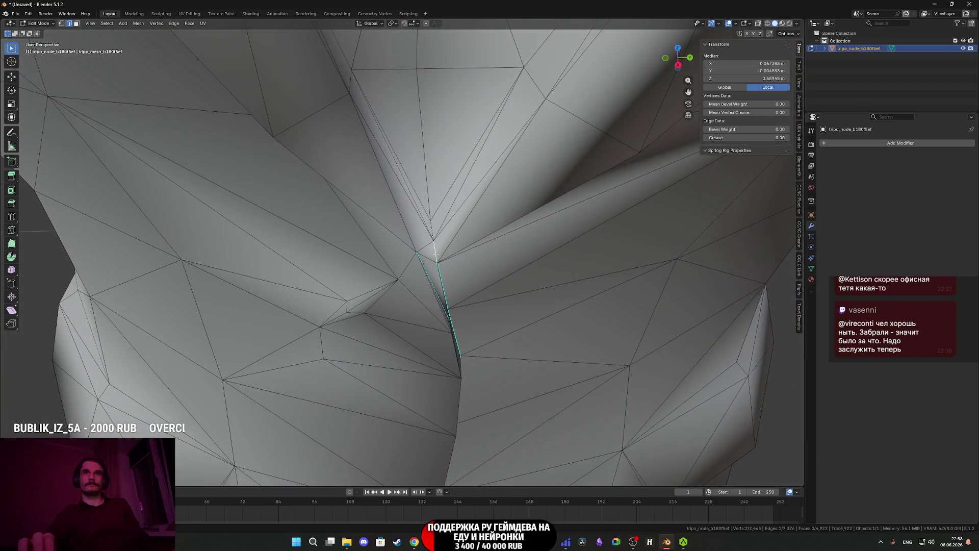
pyautogui.rightClick(432, 228)
pyautogui.click(430, 228)
pyautogui.scroll(-3, 446, 206)
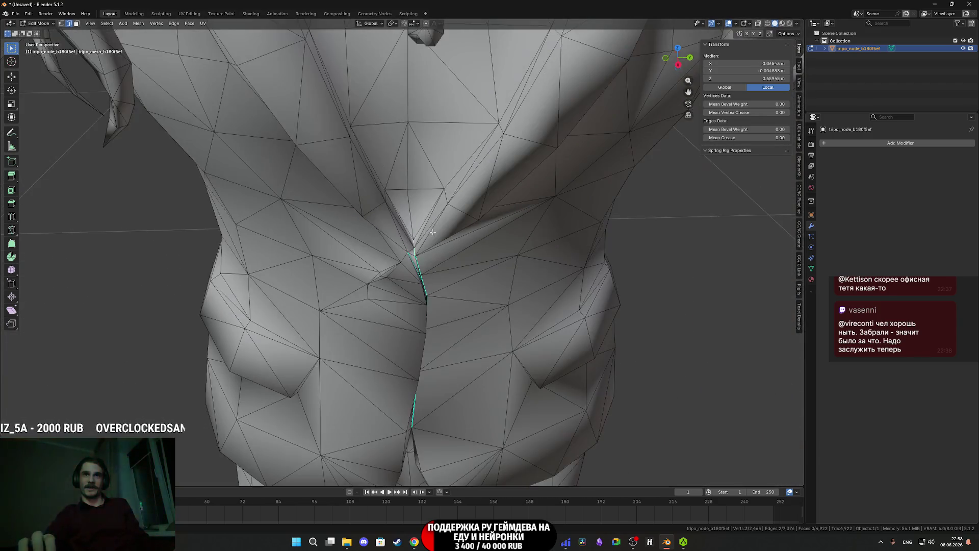
# Mark the jacket opening and lapel edges as sharp.
pyautogui.moveTo(445, 207); pyautogui.dragTo(373, 337, button='middle')
pyautogui.scroll(-5, 421, 271)
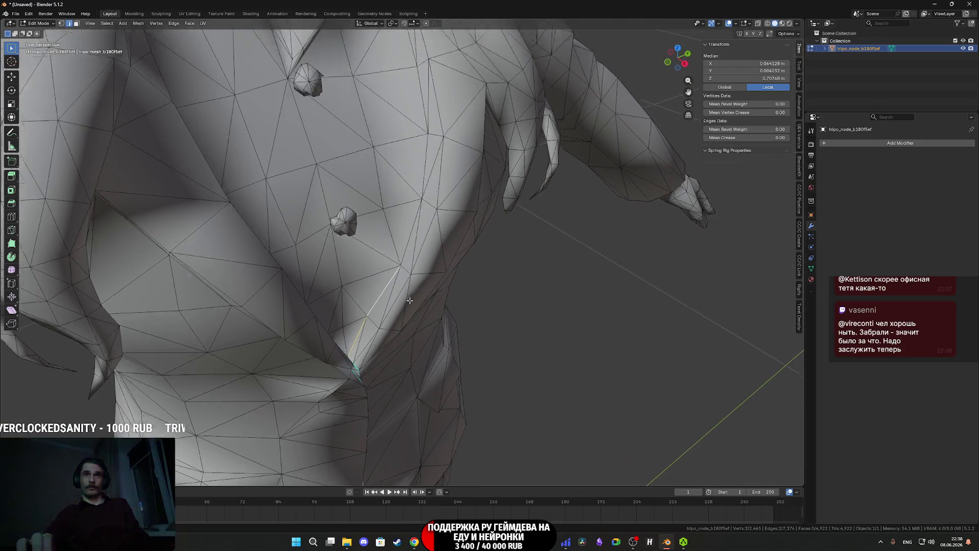
pyautogui.keyDown('shift'); pyautogui.moveTo(397, 266); pyautogui.dragTo(462, 321, button='middle'); pyautogui.keyUp('shift')
pyautogui.scroll(4, 419, 231)
pyautogui.rightClick(457, 302)
pyautogui.click(458, 301)
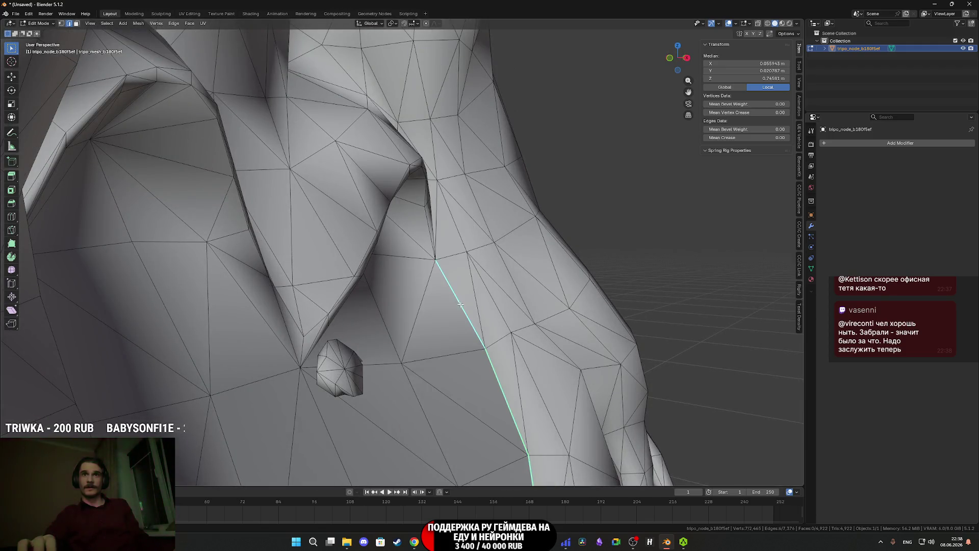
pyautogui.scroll(-4, 449, 301)
pyautogui.scroll(2, 441, 300)
# Leave Edit Mode and switch the viewport to Material Preview.
pyautogui.moveTo(441, 300)
pyautogui.mouseDown(button='middle')
pyautogui.moveTo(419, 343)
pyautogui.moveTo(418, 375)
pyautogui.mouseUp(button='middle')
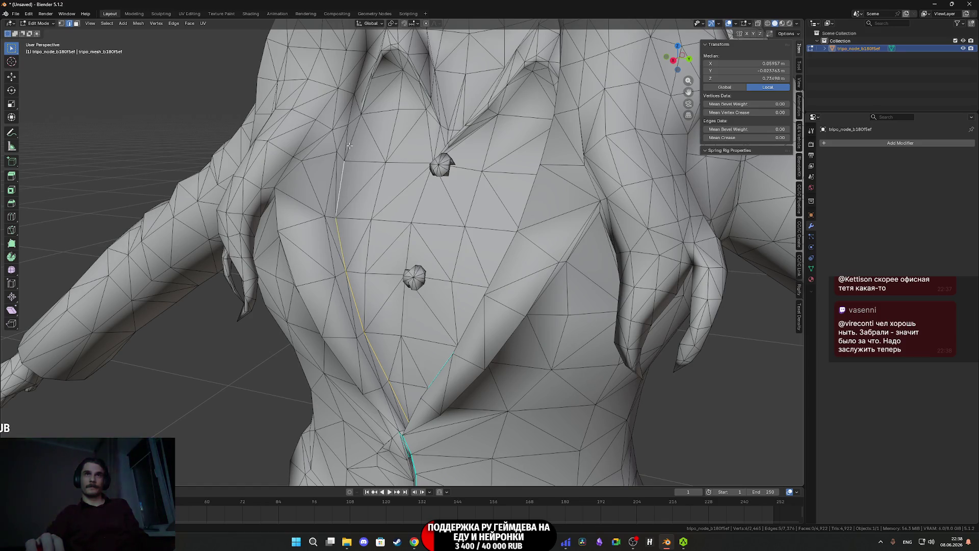
pyautogui.scroll(-4, 347, 145)
pyautogui.moveTo(348, 145); pyautogui.dragTo(367, 230, button='middle')
pyautogui.scroll(6, 383, 303)
pyautogui.rightClick(374, 296)
pyautogui.press('Escape')
pyautogui.scroll(-8, 429, 332)
pyautogui.press('Tab')
pyautogui.scroll(2, 444, 332)
pyautogui.scroll(6, 434, 306)
pyautogui.press('Tab')
pyautogui.press('Tab')
pyautogui.press('z')
pyautogui.click(466, 245)
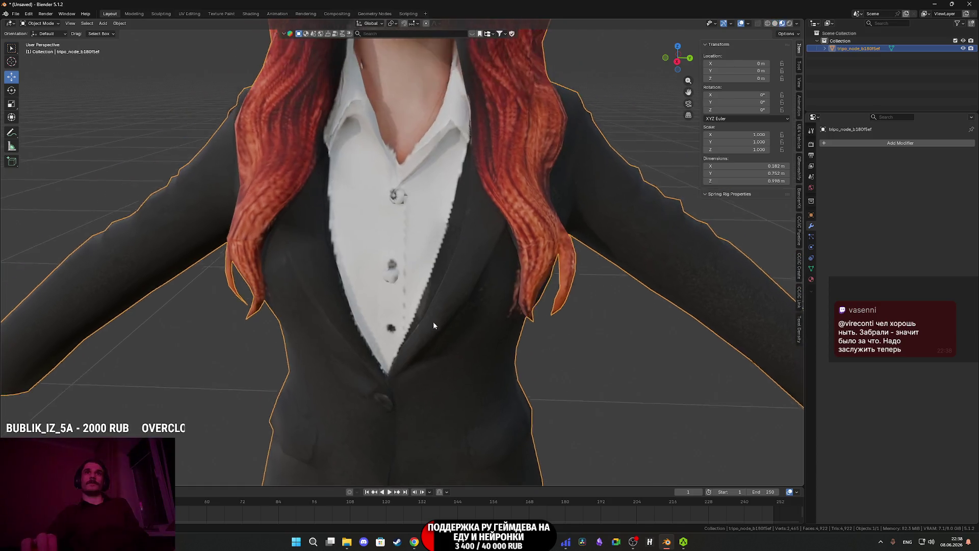
# In face select mode, delete the faces of the lower shirt button.
pyautogui.scroll(3, 414, 313)
pyautogui.press('Tab')
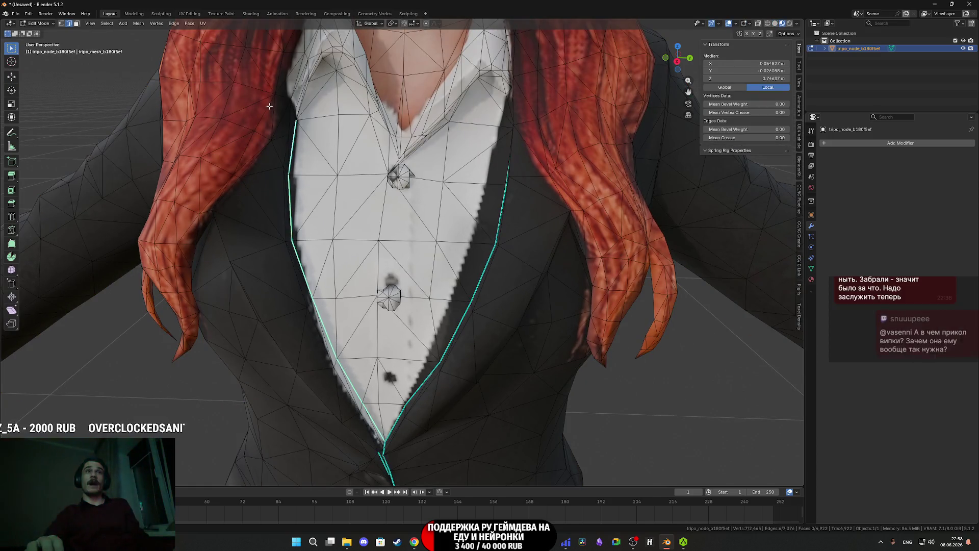
pyautogui.scroll(2, 393, 297)
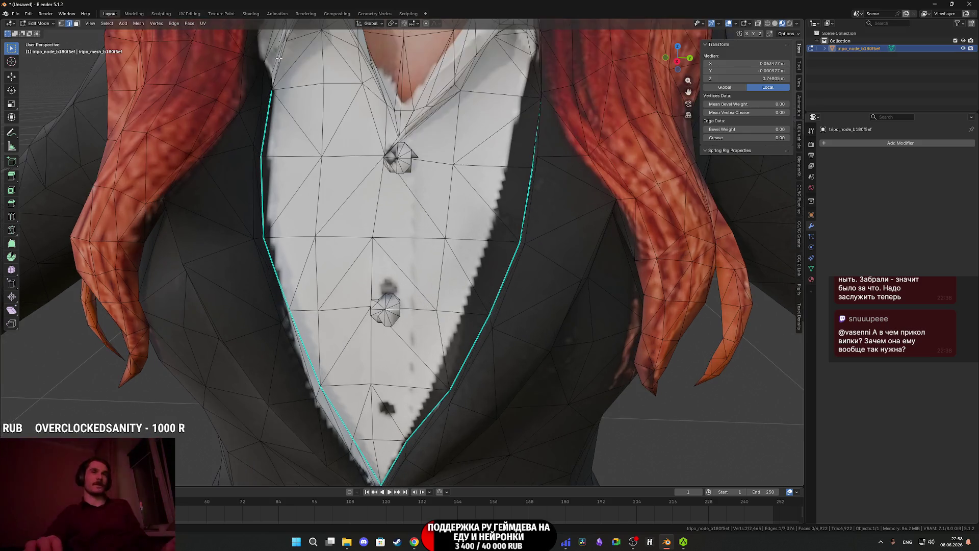
pyautogui.click(77, 24)
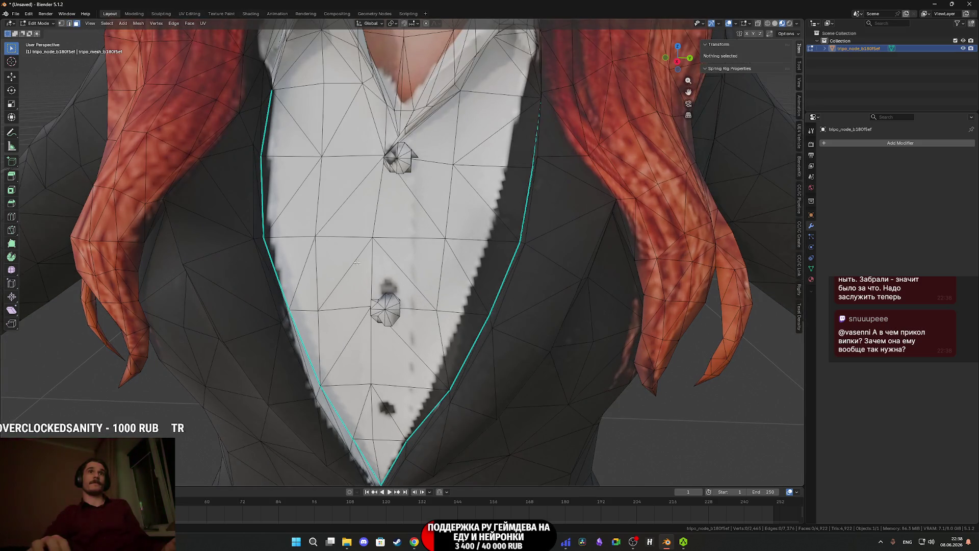
pyautogui.click(390, 317)
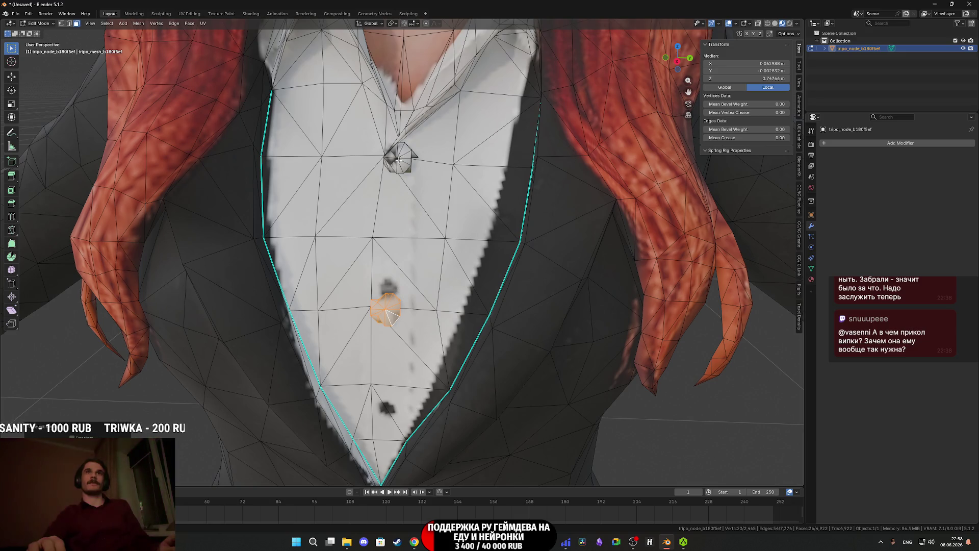
pyautogui.press('x')
pyautogui.click(380, 145)
# Toggle to Solid shading and back to Material Preview, then bring up the Twitch dashboard.
pyautogui.scroll(-5, 408, 183)
pyautogui.press('z')
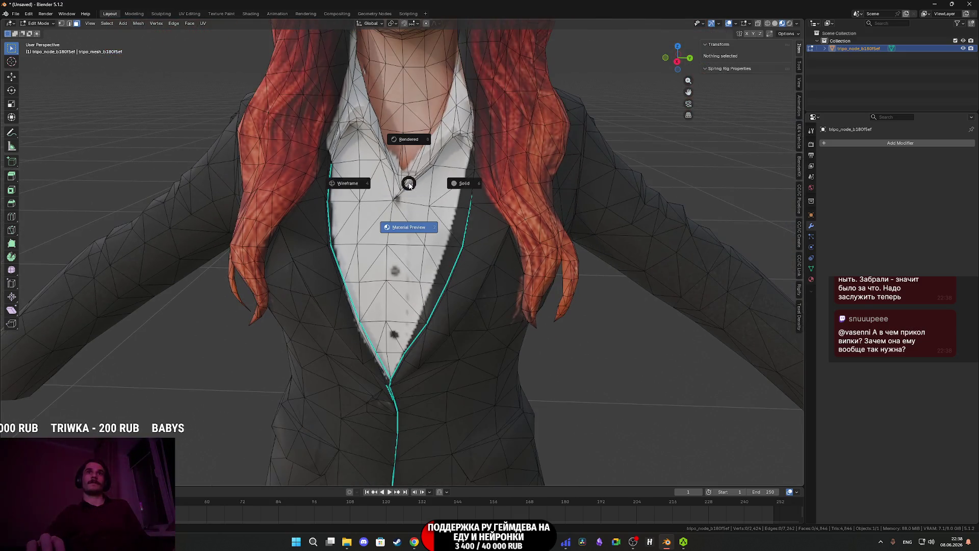
pyautogui.click(474, 193)
pyautogui.scroll(-5, 409, 244)
pyautogui.press('z')
pyautogui.click(410, 288)
pyautogui.scroll(-1, 418, 288)
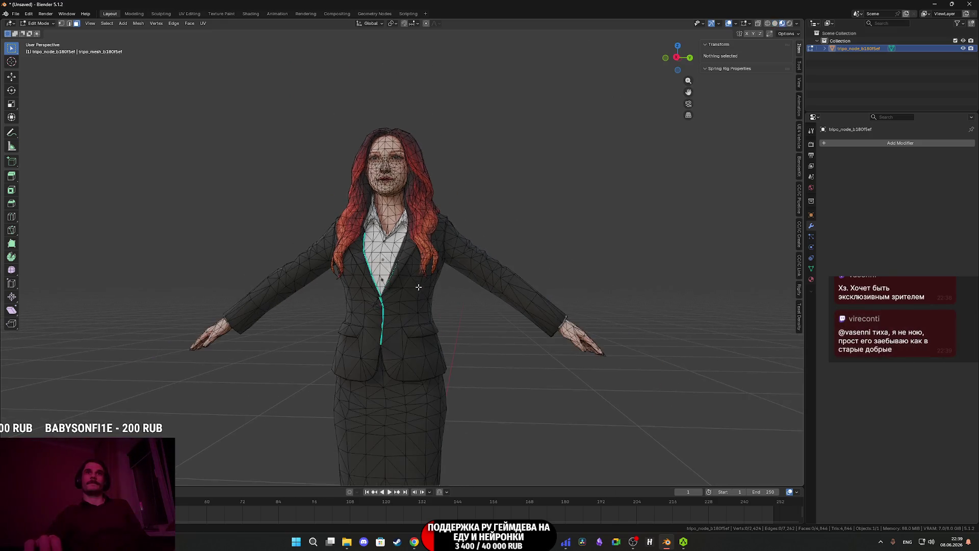
pyautogui.scroll(6, 418, 287)
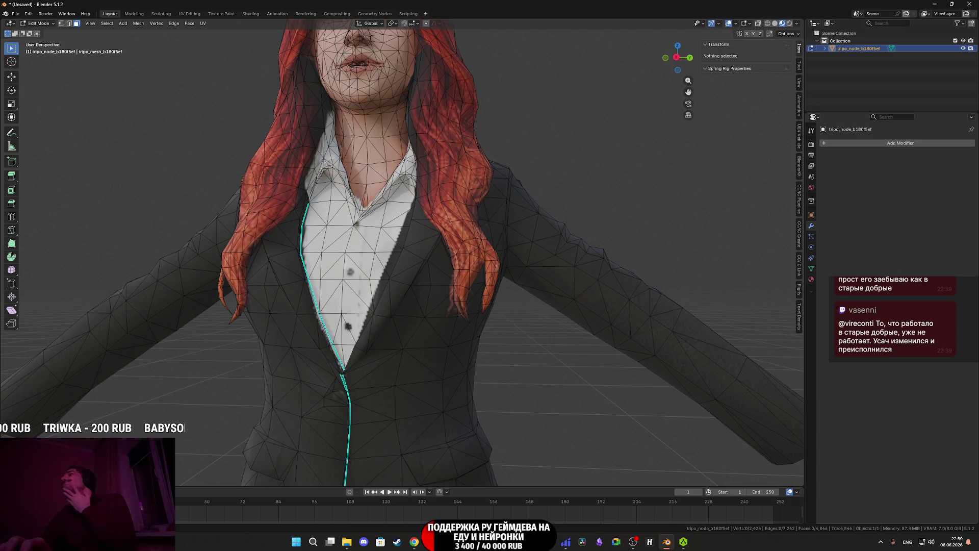
pyautogui.click(416, 543)
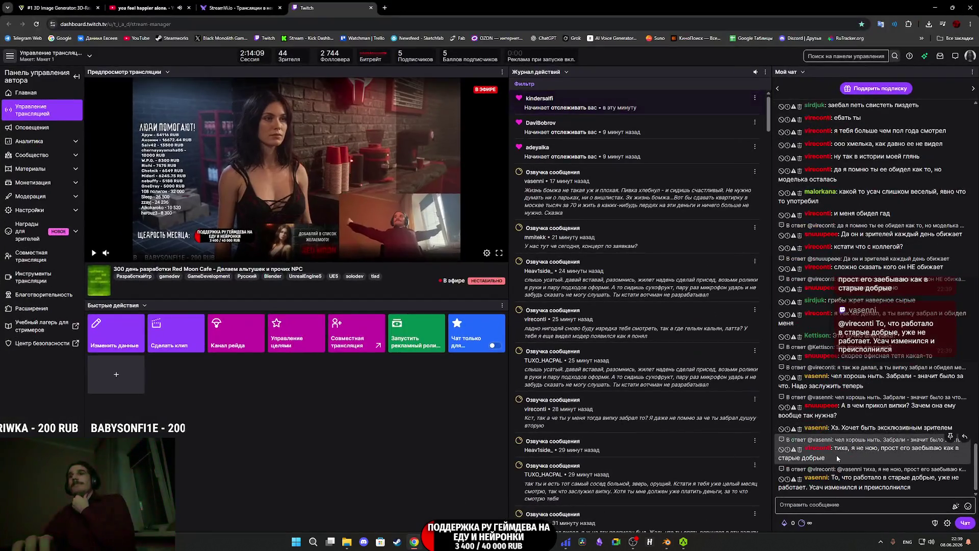
# Delete a viewer's chat message, then switch to the Senua trailer tab and toggle playback.
pyautogui.click(800, 451)
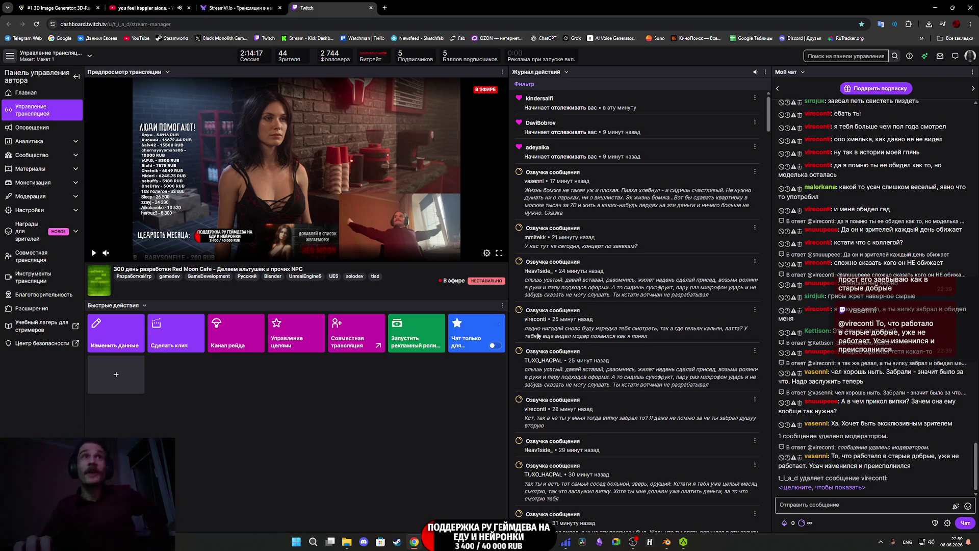
pyautogui.click(135, 3)
pyautogui.click(345, 238)
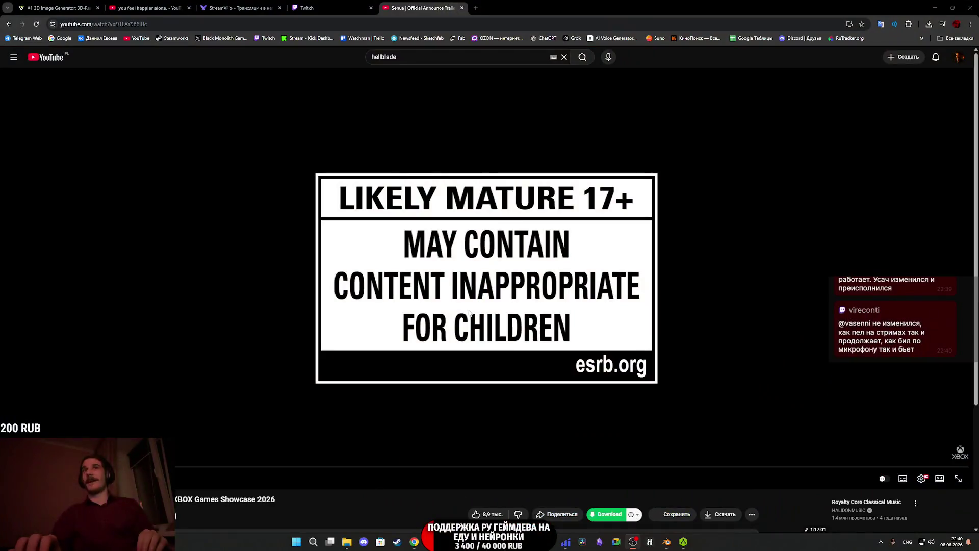
# Play the Senua trailer, pausing on her face, cliffs, standing stones, climbing and fight scenes.
pyautogui.click(470, 312)
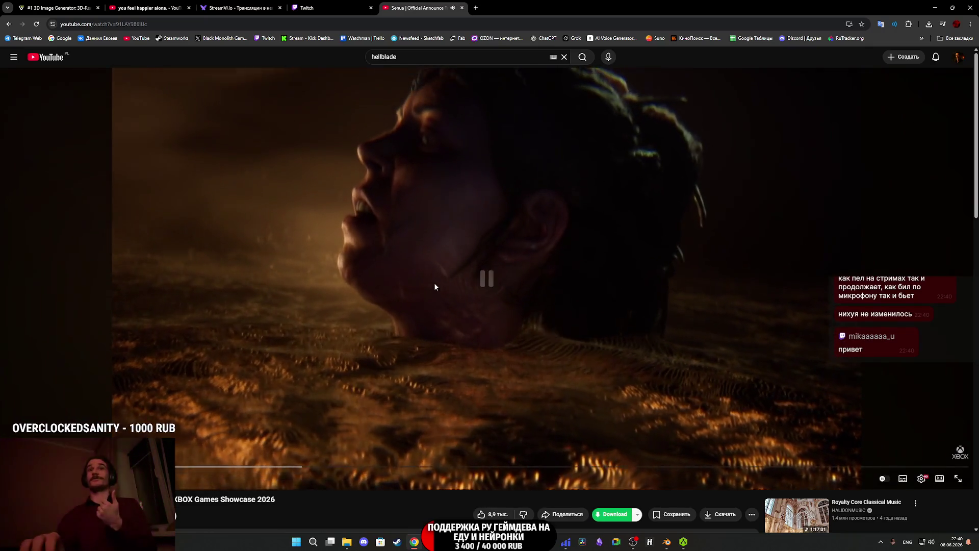
pyautogui.click(435, 287)
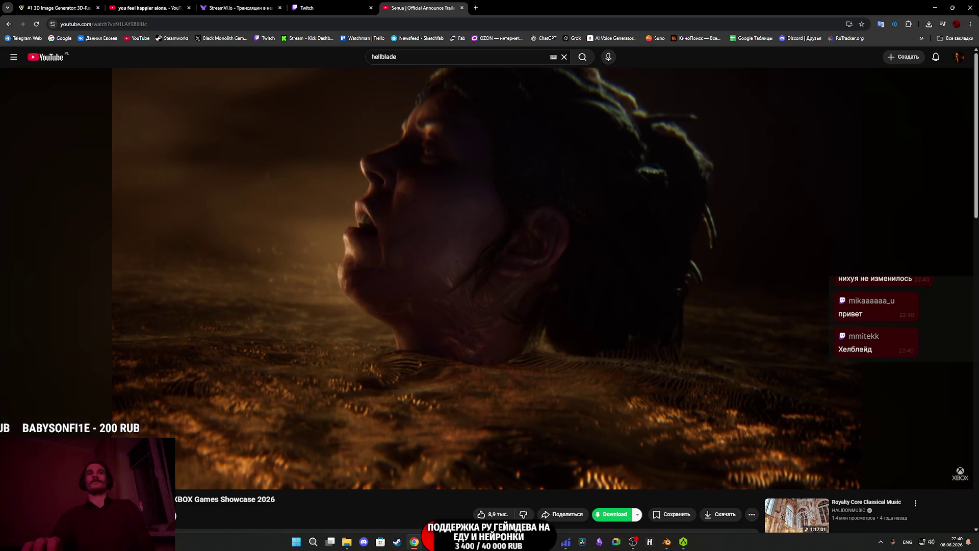
pyautogui.click(432, 264)
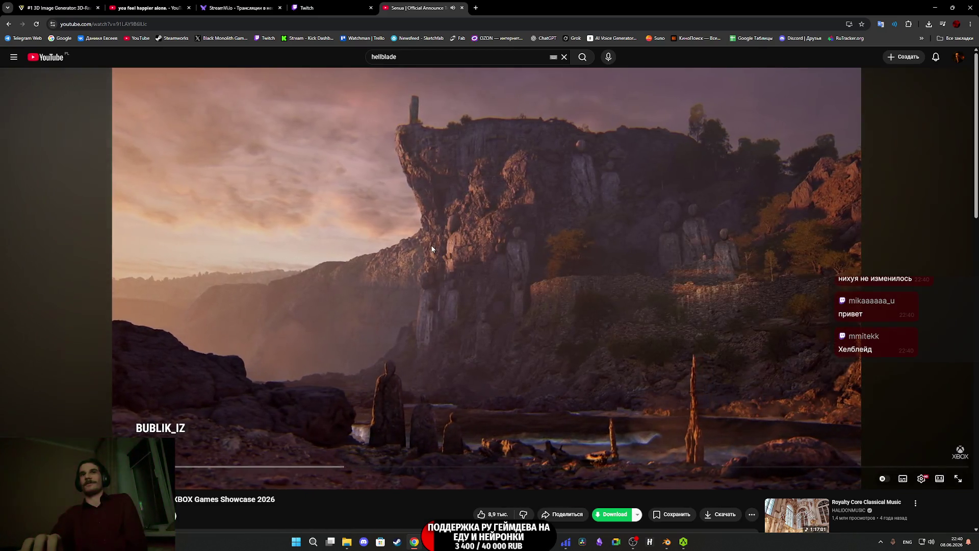
pyautogui.click(432, 249)
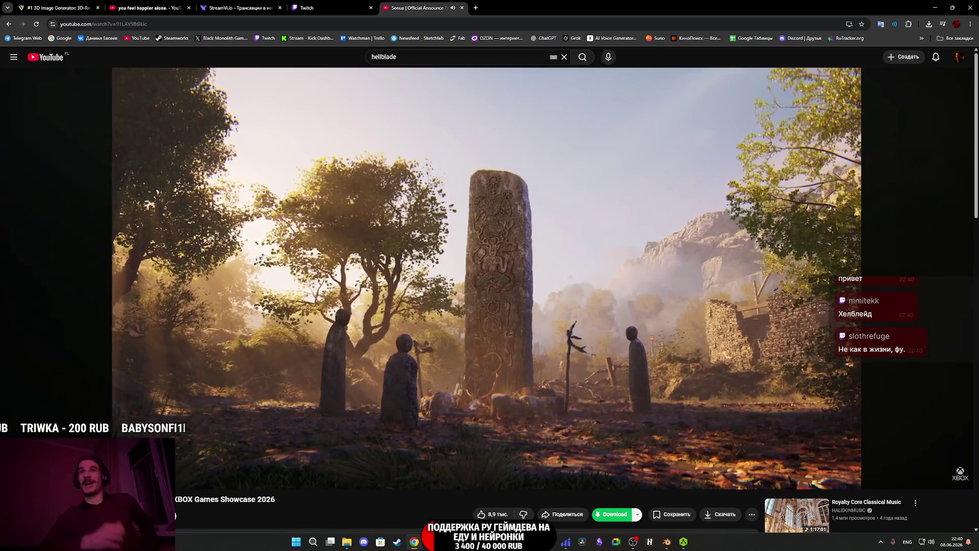
pyautogui.click(432, 248)
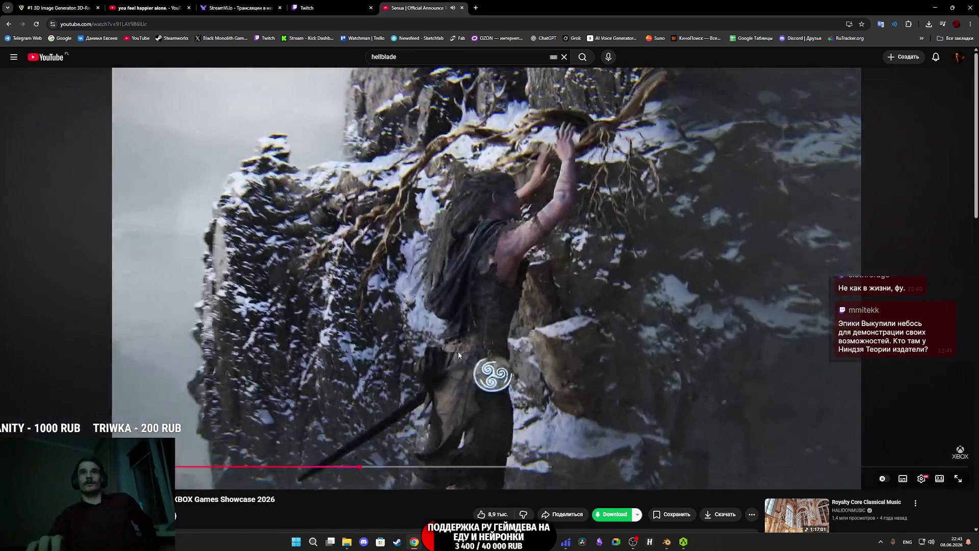
pyautogui.click(459, 354)
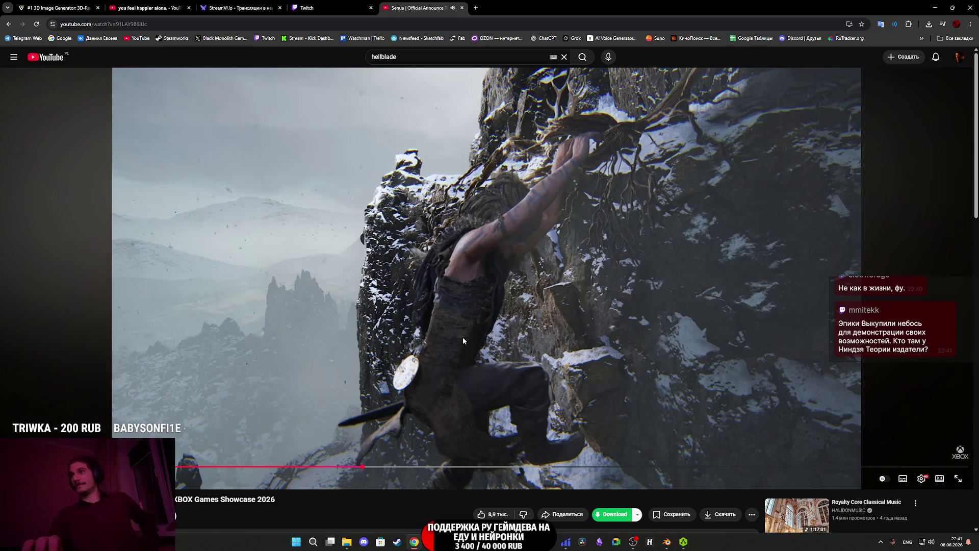
pyautogui.click(473, 313)
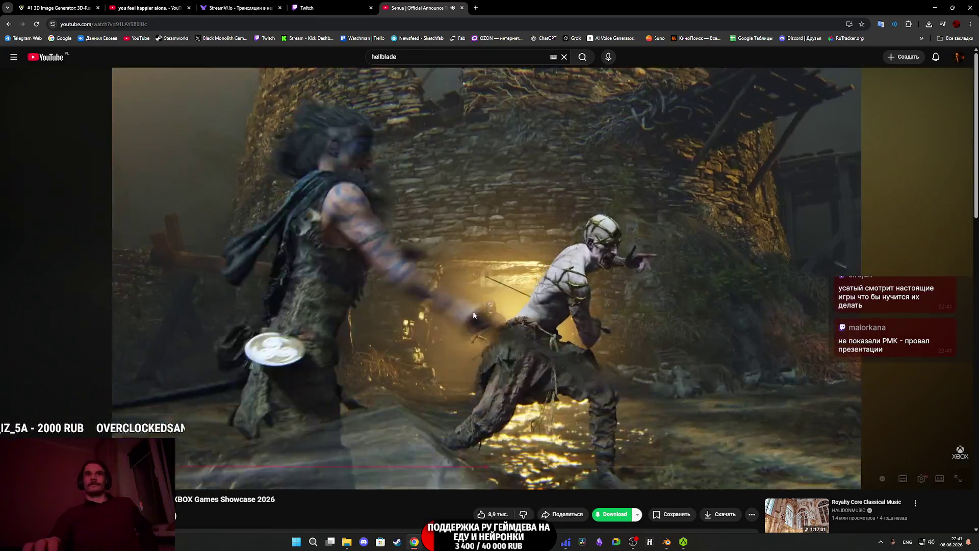
pyautogui.click(474, 315)
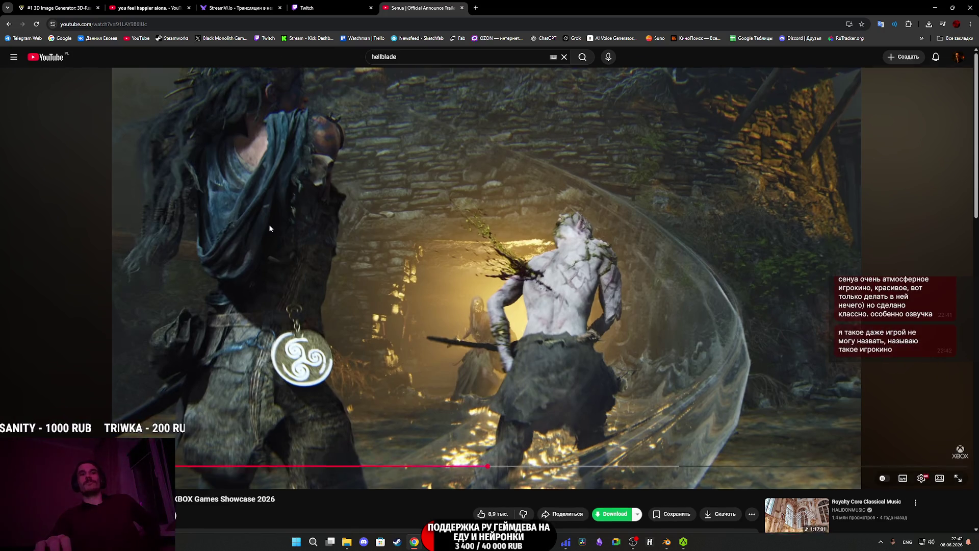
pyautogui.scroll(-3, 268, 224)
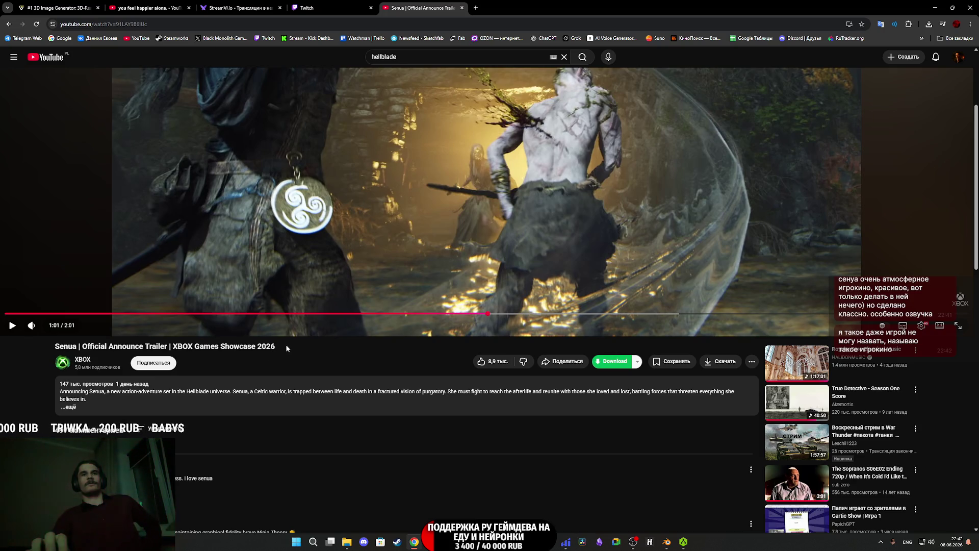
pyautogui.scroll(3, 285, 352)
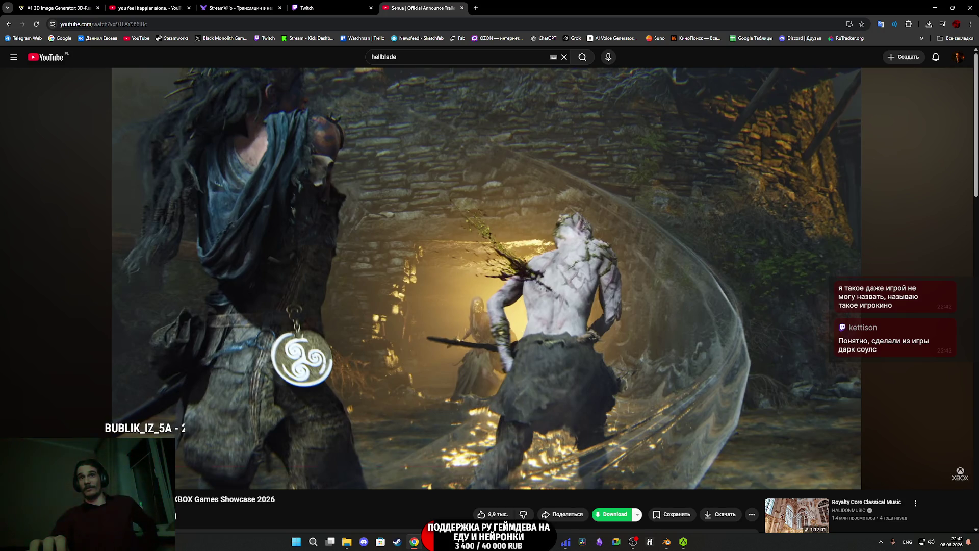
pyautogui.moveTo(305, 349)
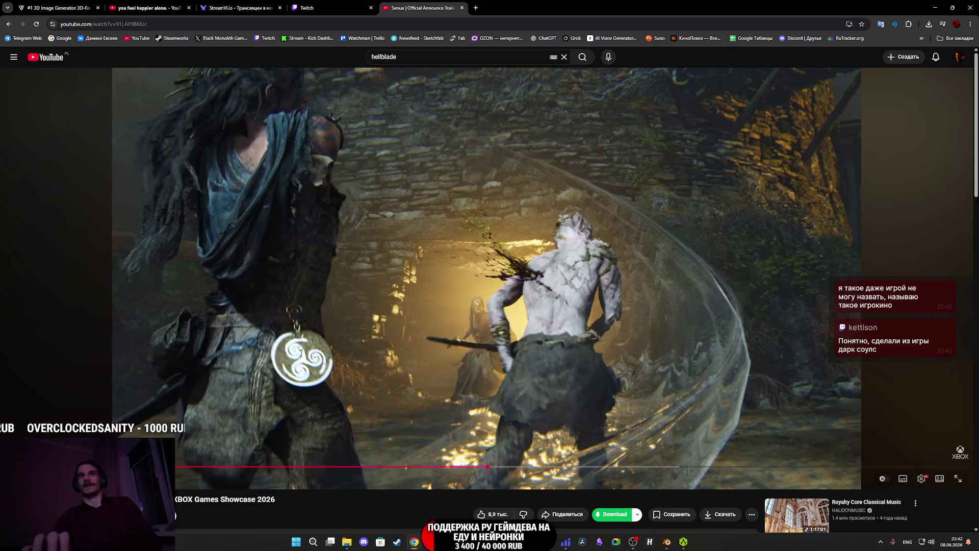
# Keep pausing and resuming the trailer past the face close-up and key art to its end.
pyautogui.click(403, 265)
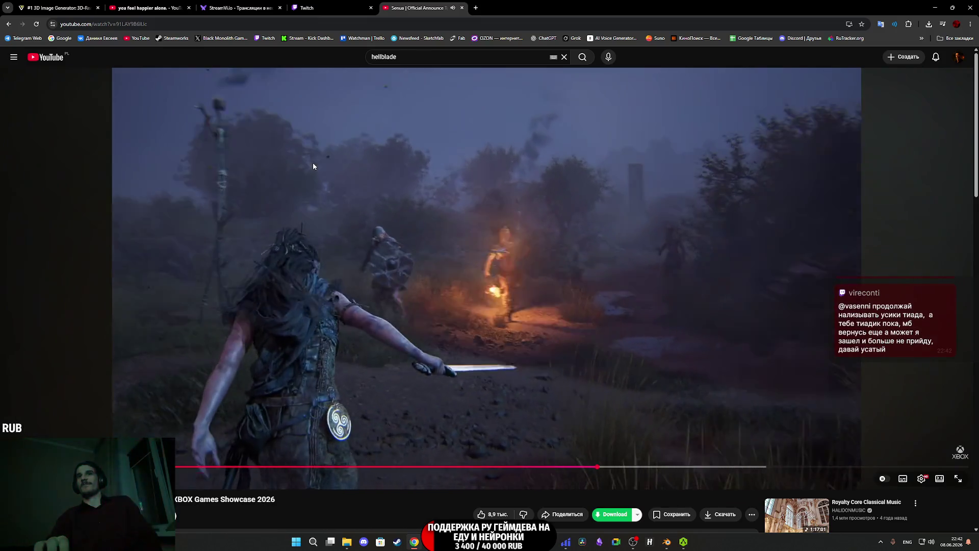
pyautogui.click(314, 165)
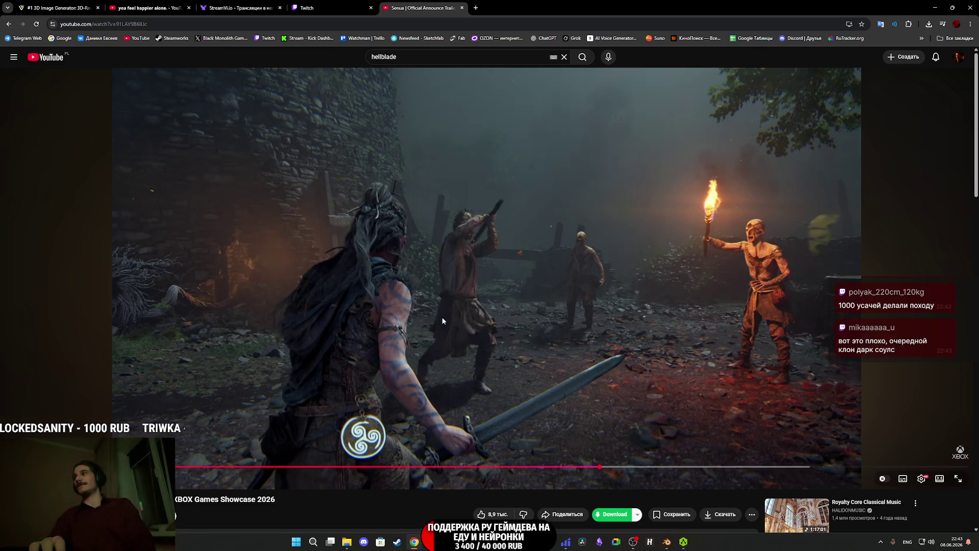
pyautogui.click(462, 317)
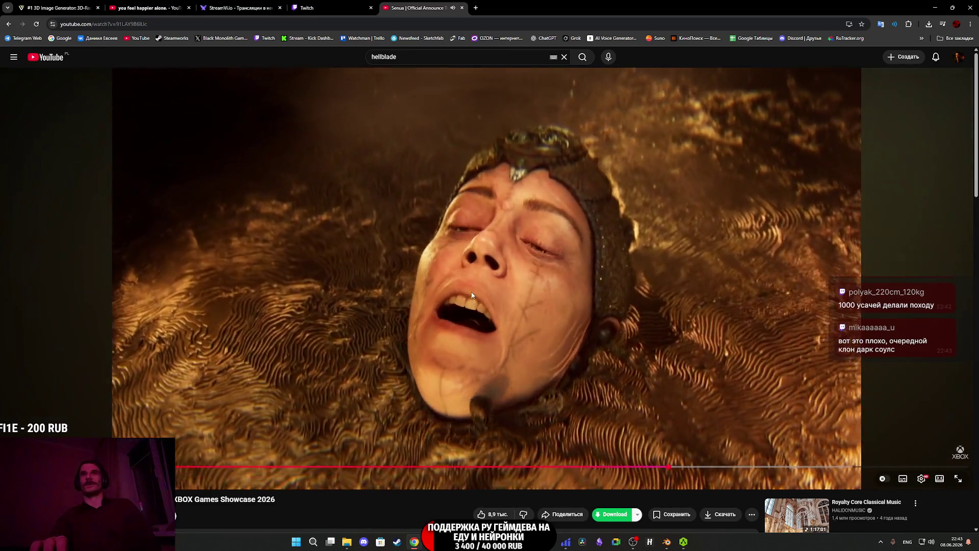
pyautogui.click(472, 295)
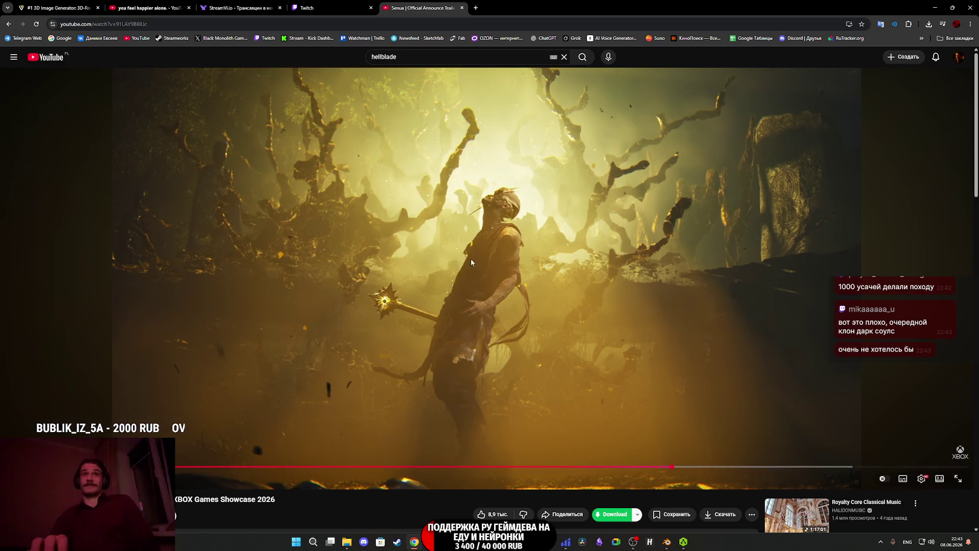
pyautogui.click(495, 261)
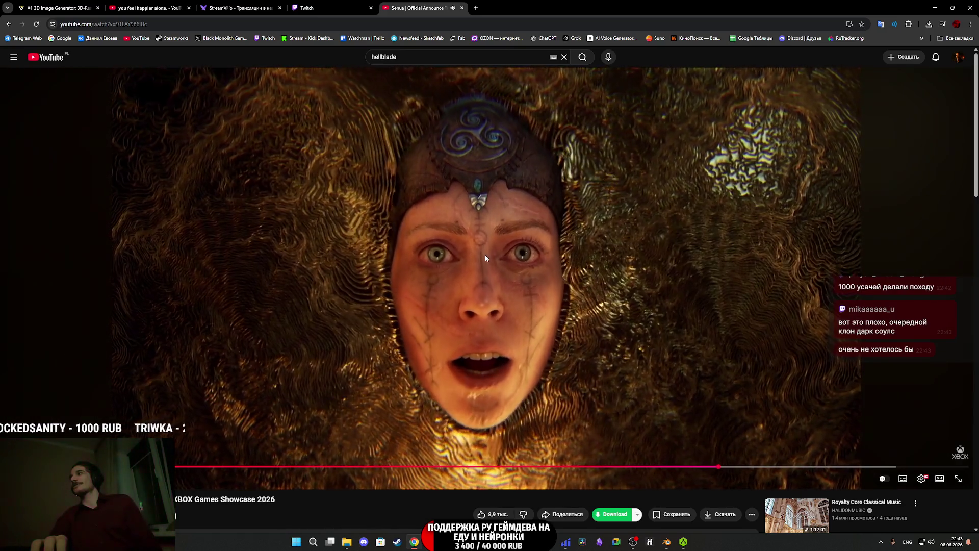
pyautogui.click(485, 253)
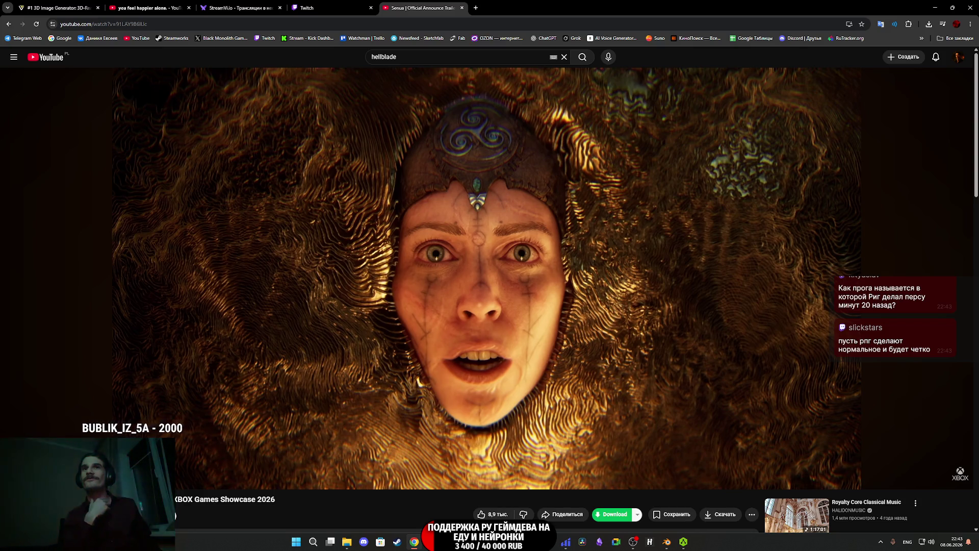
pyautogui.moveTo(500, 248)
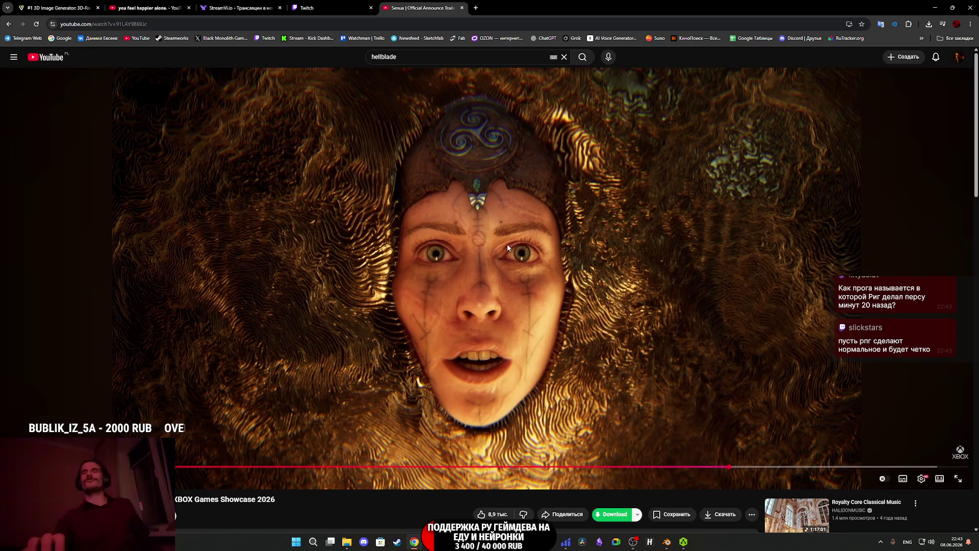
pyautogui.click(568, 243)
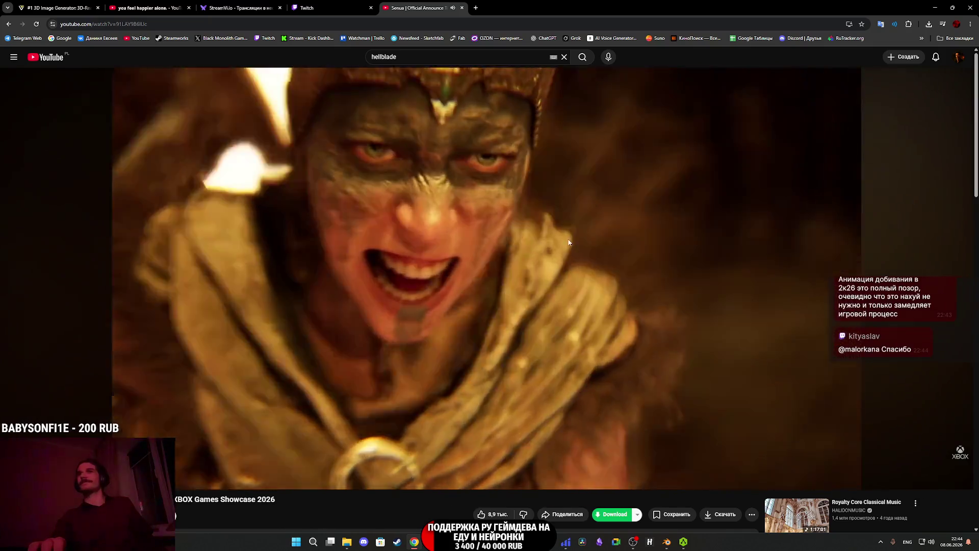
pyautogui.click(578, 231)
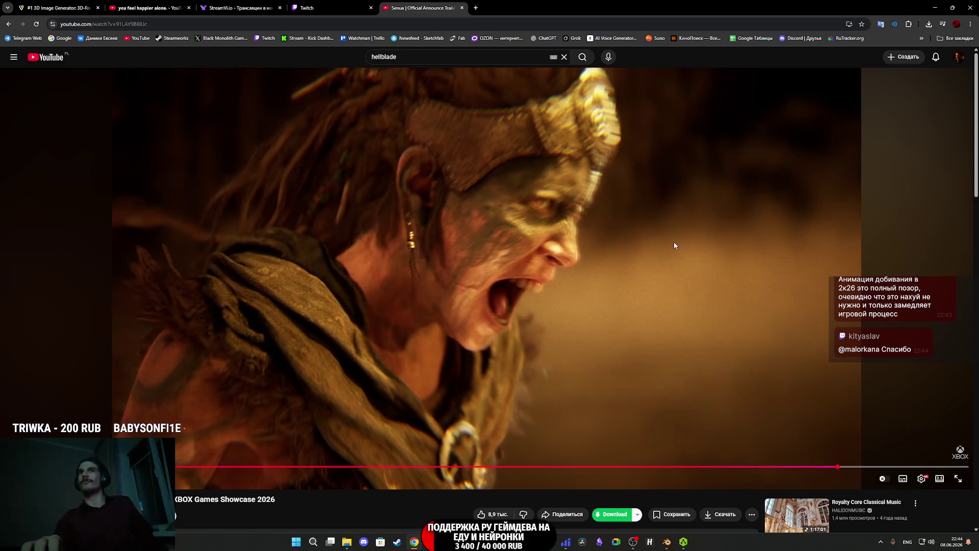
pyautogui.click(642, 236)
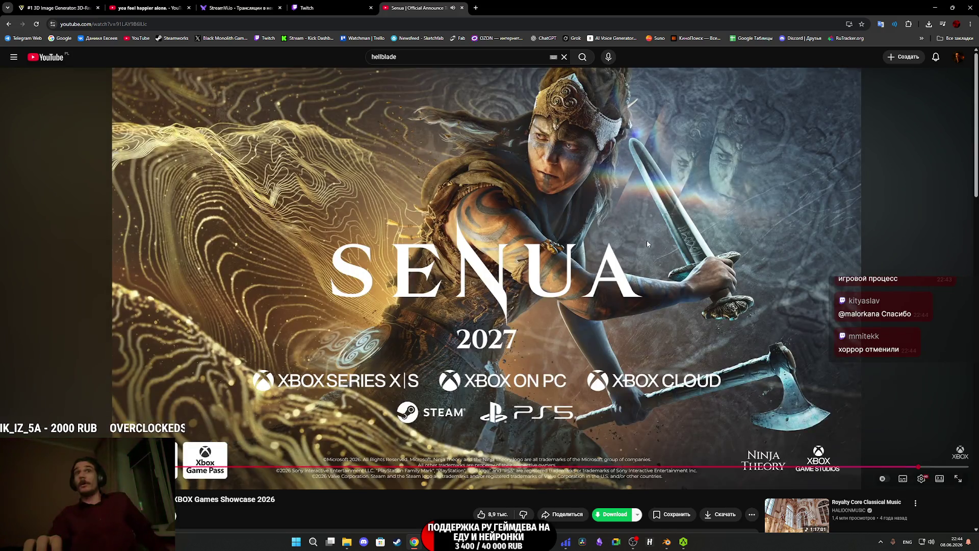
pyautogui.click(649, 242)
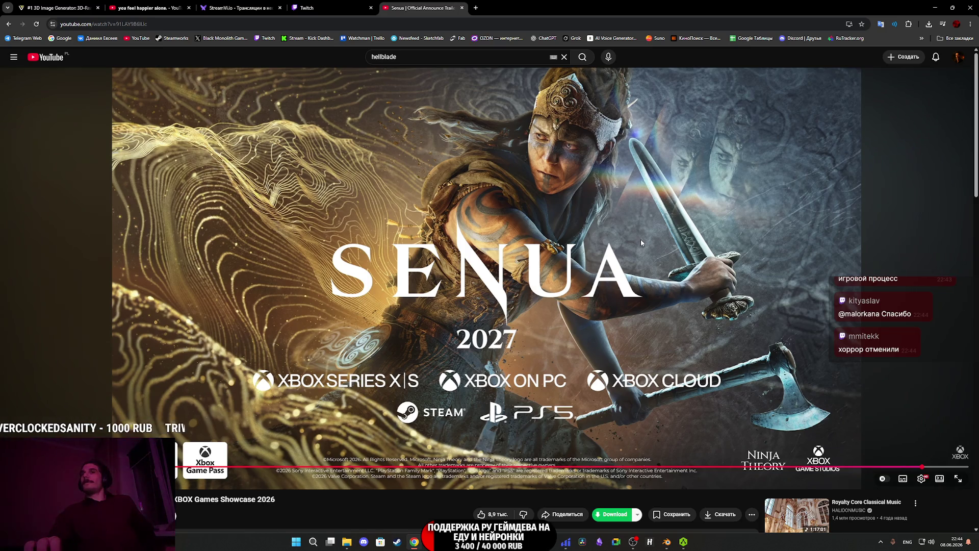
pyautogui.click(634, 239)
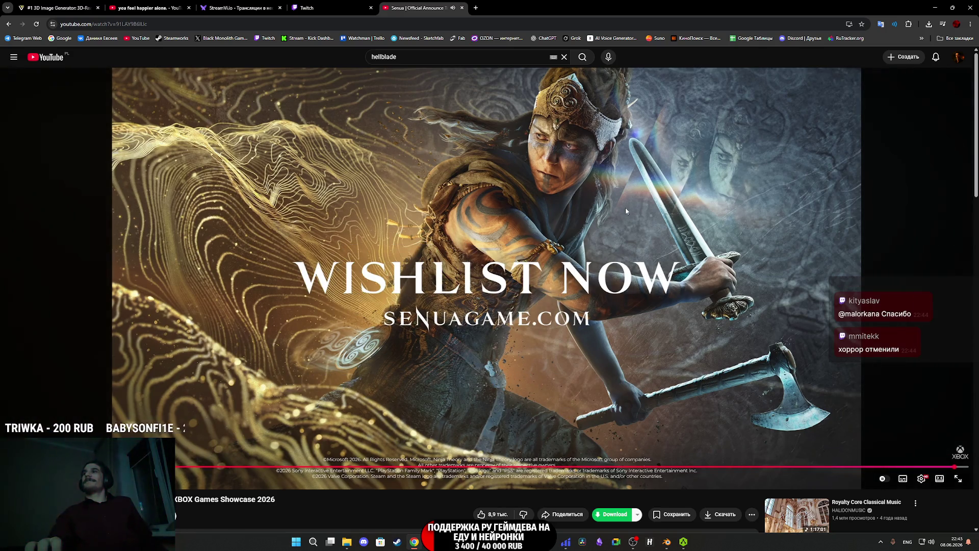
# Switch to the tab with the blue underwater video.
pyautogui.scroll(-3, 605, 209)
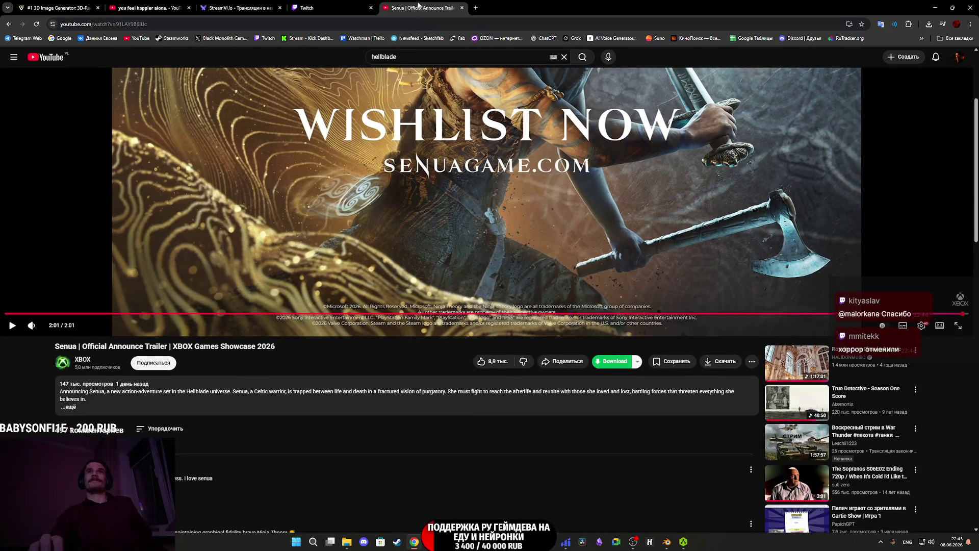
pyautogui.scroll(1, 531, 205)
pyautogui.scroll(1, 532, 205)
pyautogui.scroll(2, 544, 225)
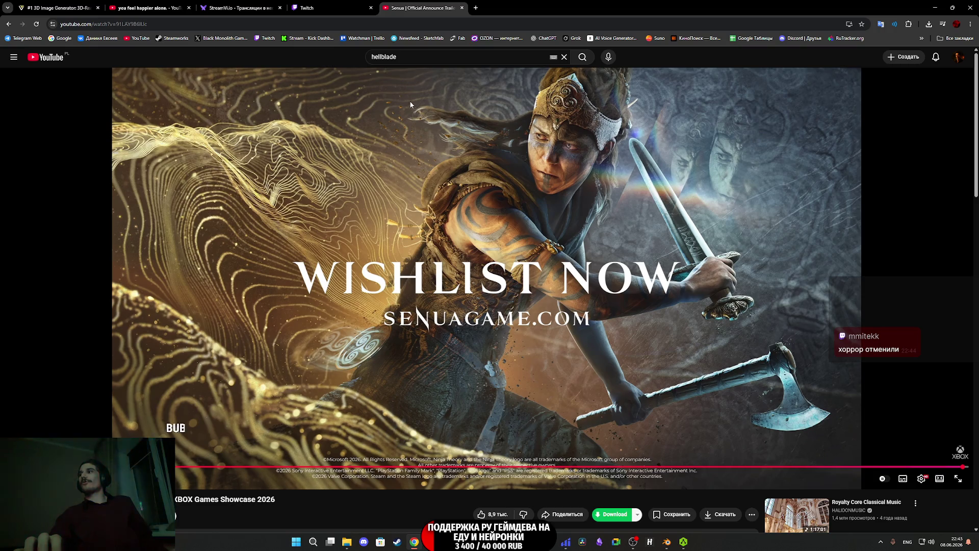
pyautogui.click(147, 8)
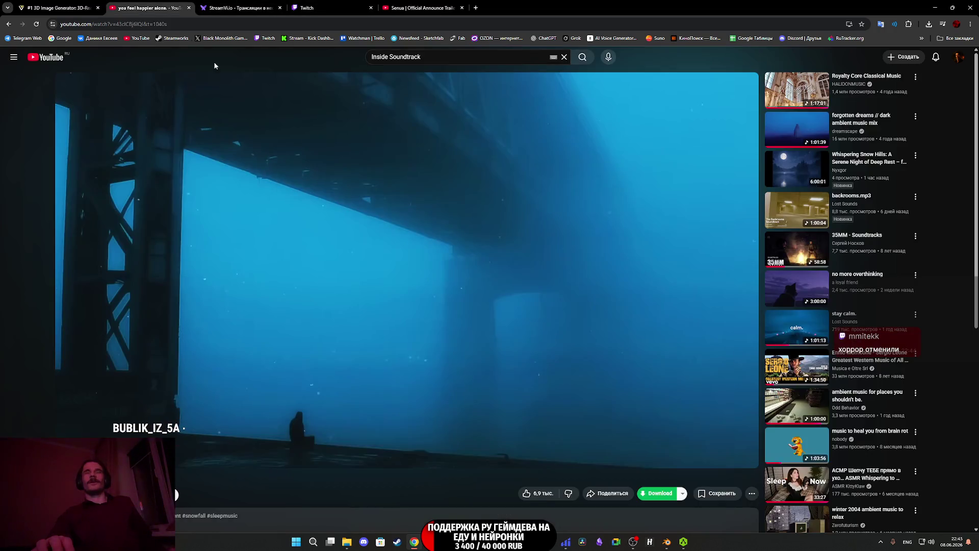
# Start the ambient video, then view and close the Senua trailer tab.
pyautogui.click(428, 223)
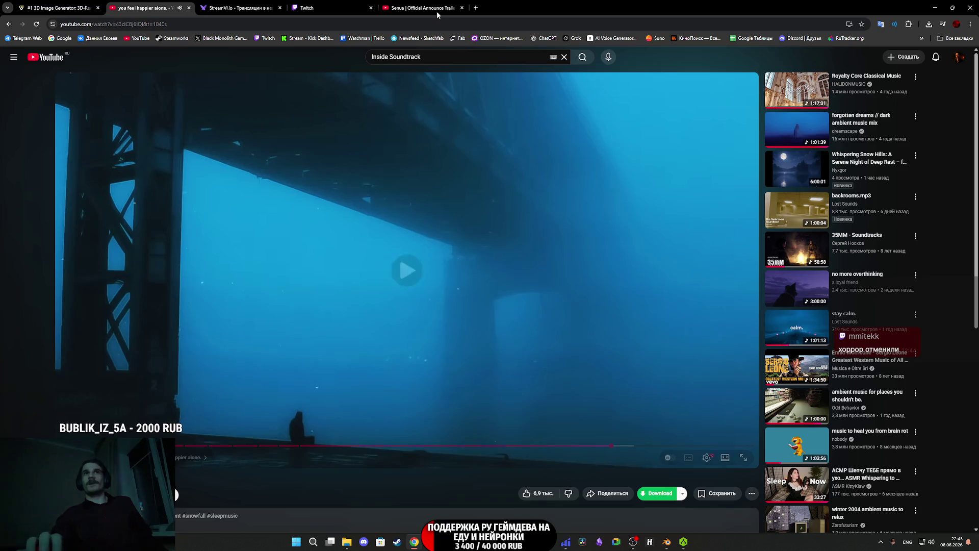
pyautogui.click(422, 4)
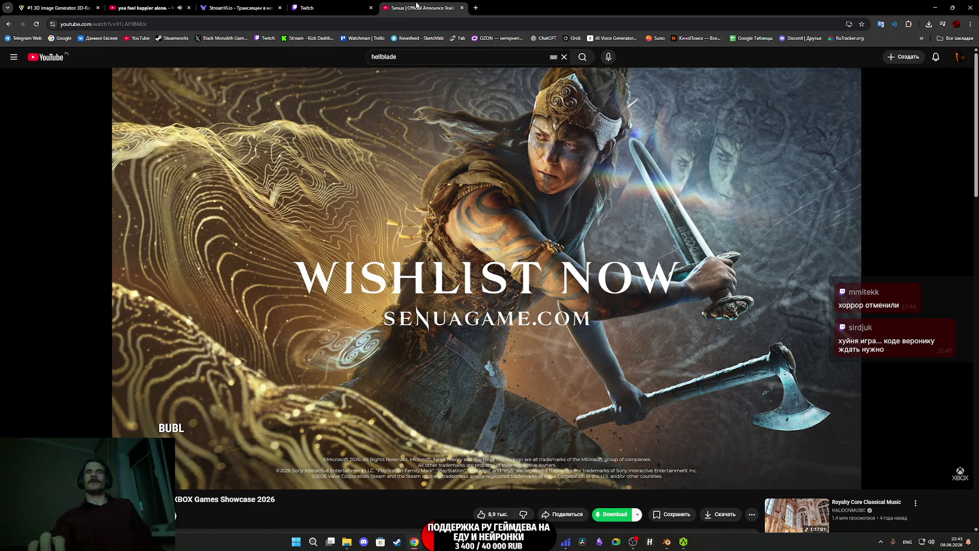
pyautogui.scroll(-4, 461, 176)
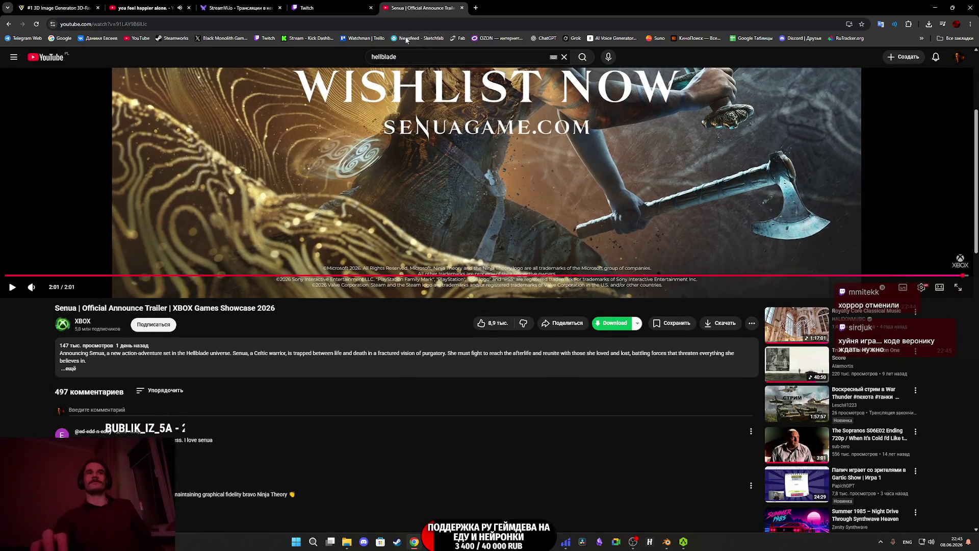
pyautogui.middleClick(418, 6)
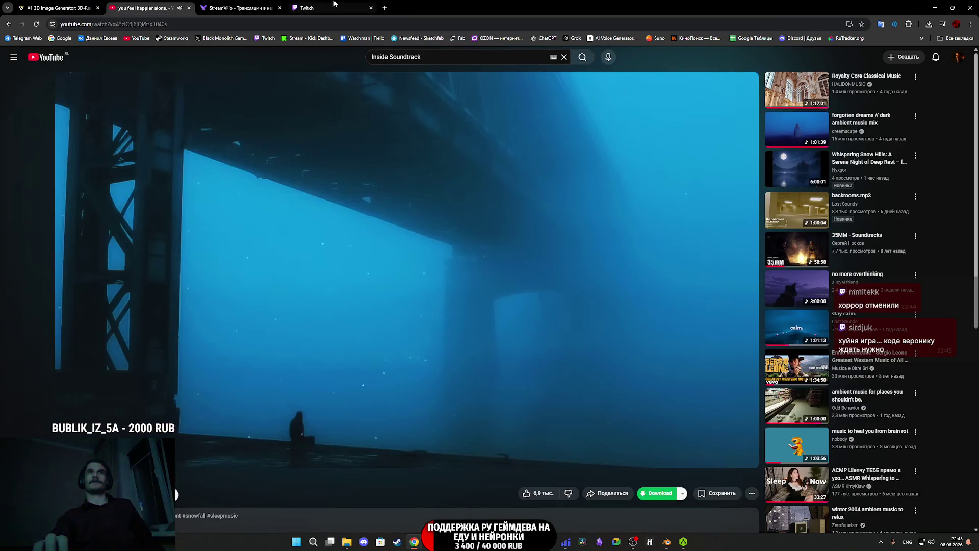
# Switch to the Twitch stream manager tab, then open the Steam wishlist.
pyautogui.click(335, 5)
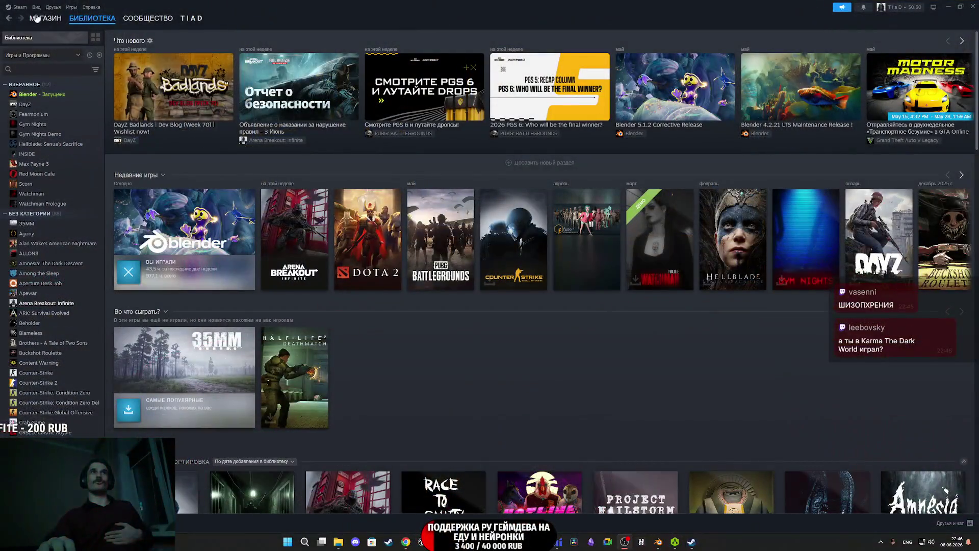
pyautogui.moveTo(45, 18)
pyautogui.click(58, 60)
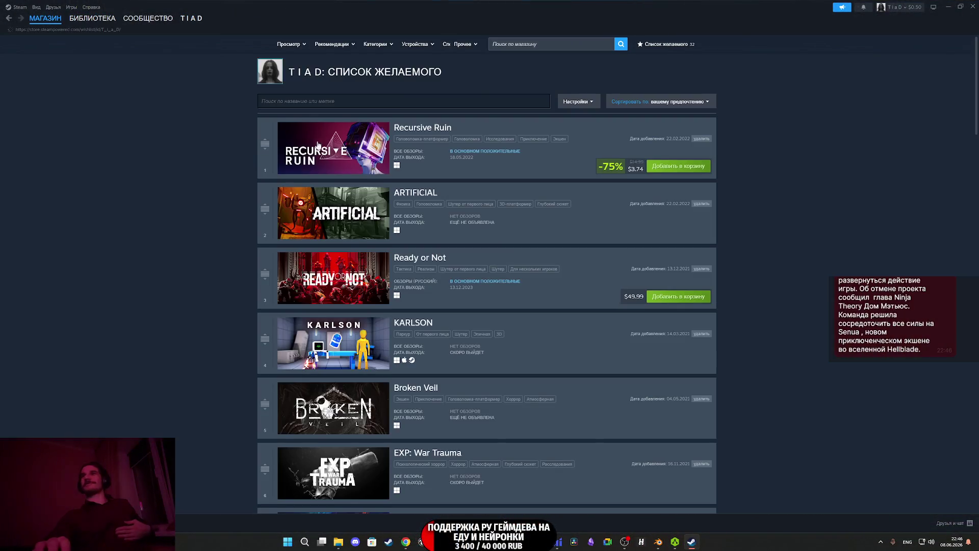
# Scroll to the bottom of the Steam wishlist and open the ALEK store page.
pyautogui.scroll(-15, 509, 274)
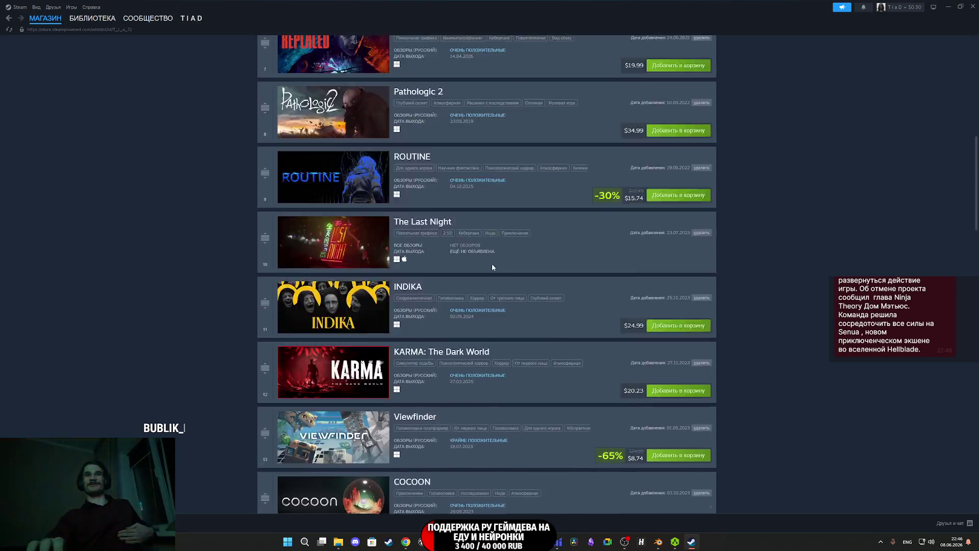
pyautogui.scroll(-7, 490, 267)
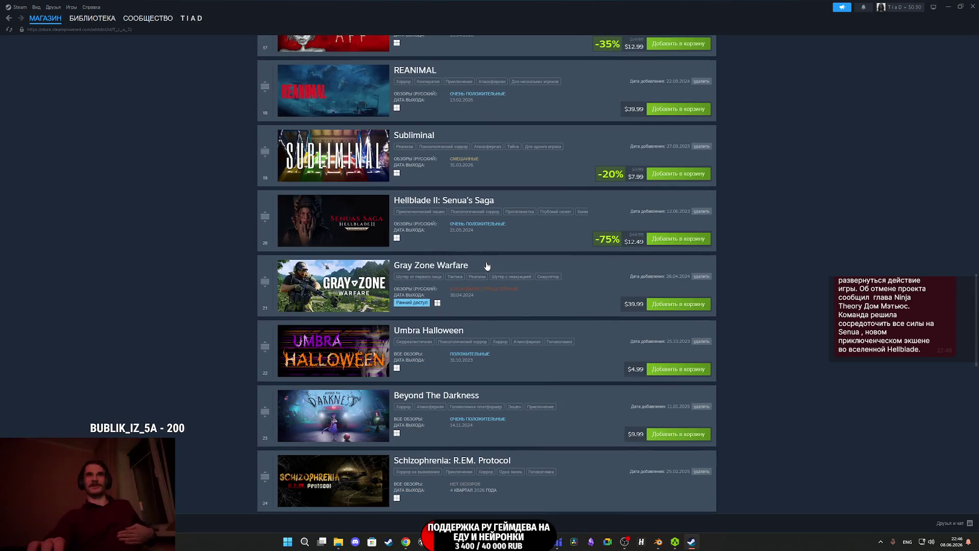
pyautogui.scroll(-3, 487, 266)
pyautogui.scroll(-6, 487, 265)
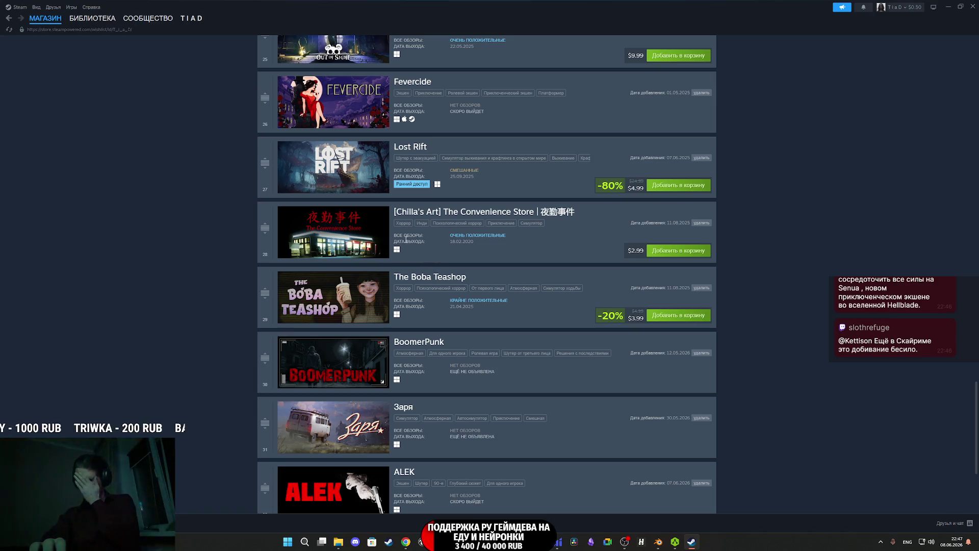
pyautogui.scroll(-2, 336, 458)
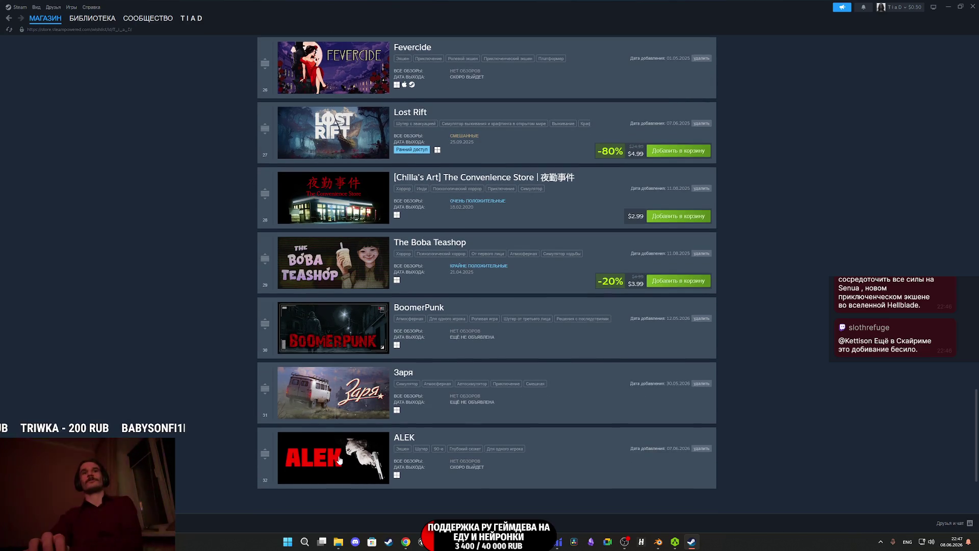
pyautogui.click(336, 458)
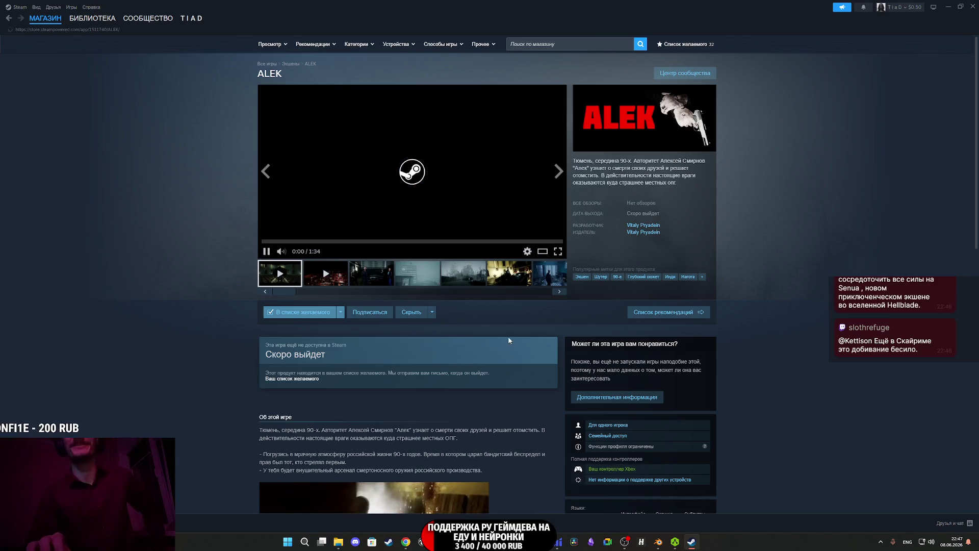
# Play the ALEK trailer full screen in Steam, then exit full screen.
pyautogui.click(558, 251)
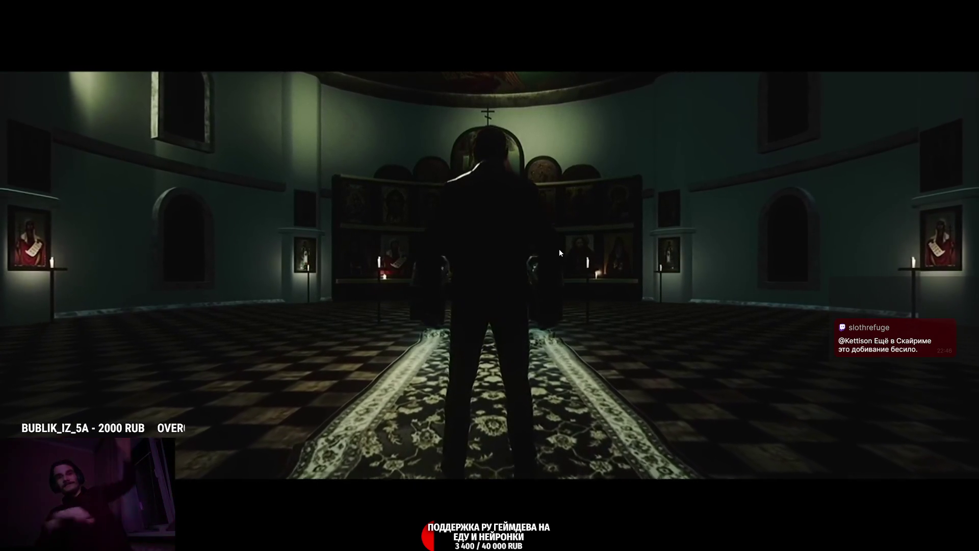
pyautogui.press('Escape')
pyautogui.press('space')
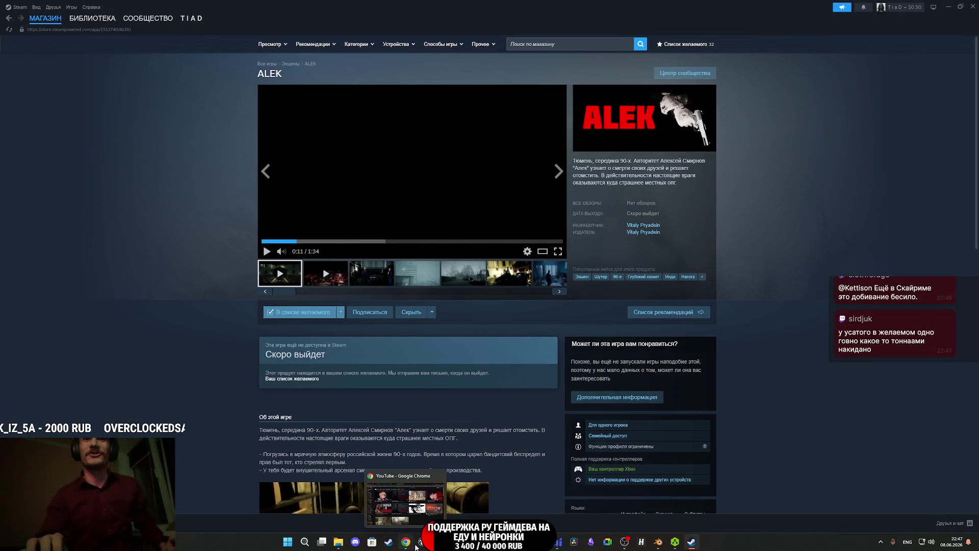
# Pause the YouTube ambient music video in Chrome and minimize the browser.
pyautogui.click(406, 542)
pyautogui.click(146, 8)
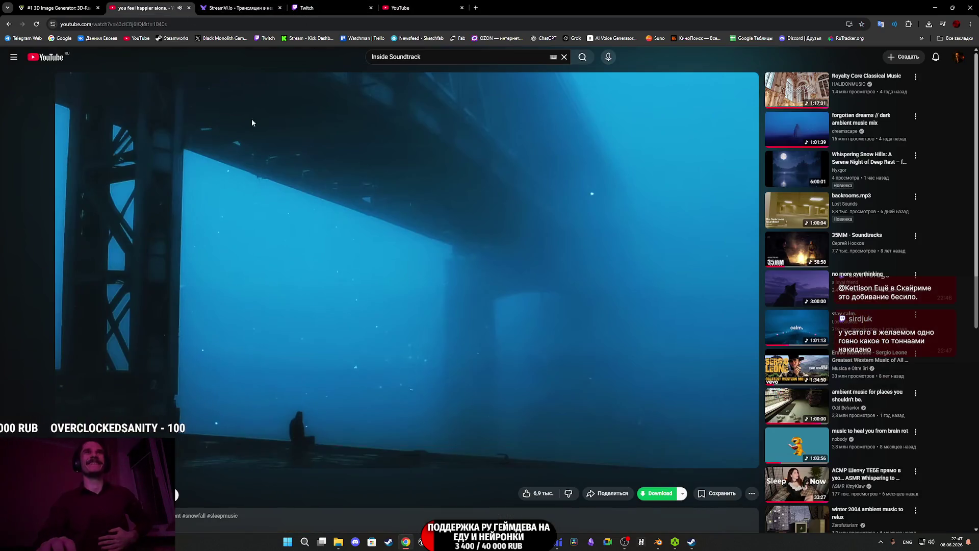
pyautogui.click(426, 75)
pyautogui.click(408, 8)
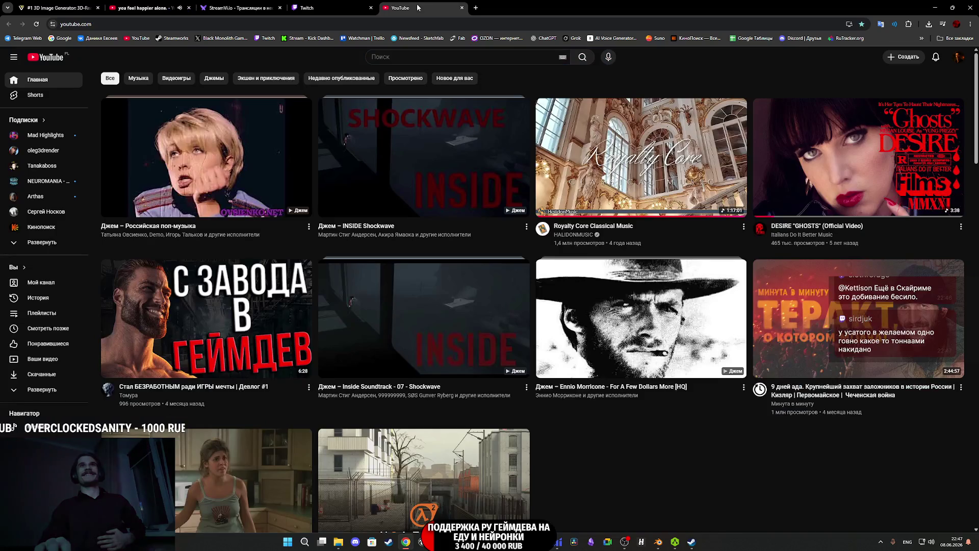
pyautogui.click(935, 6)
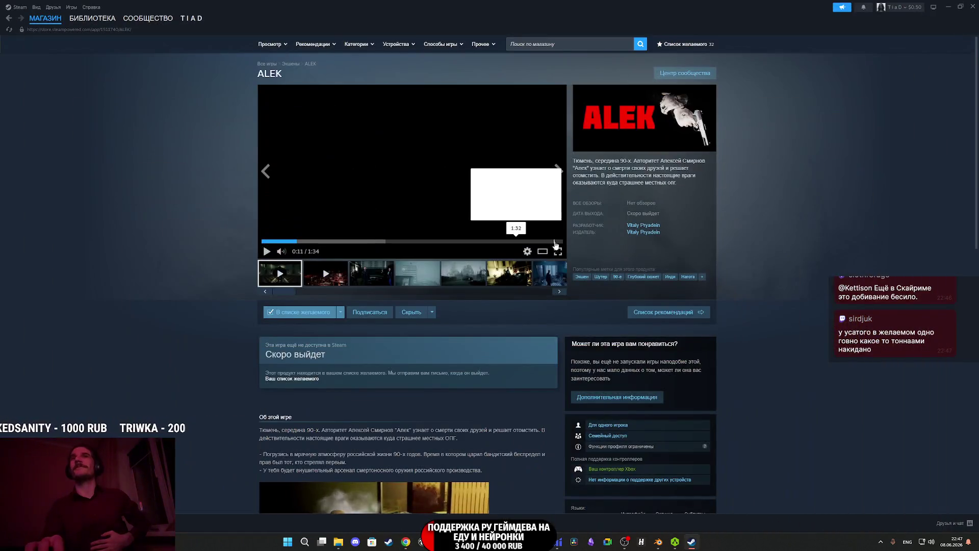
# Watch the ALEK trailer full screen again, resuming it whenever it pauses.
pyautogui.click(559, 252)
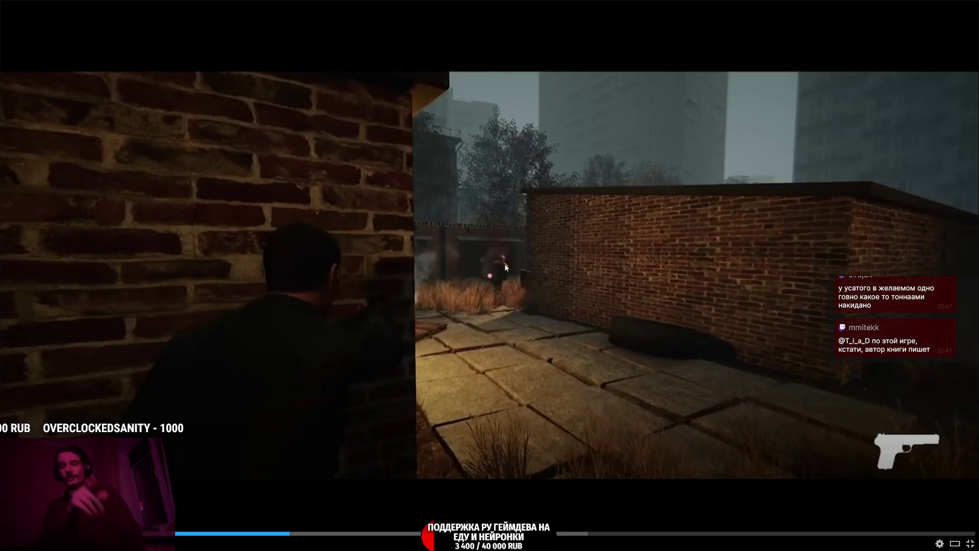
pyautogui.click(493, 246)
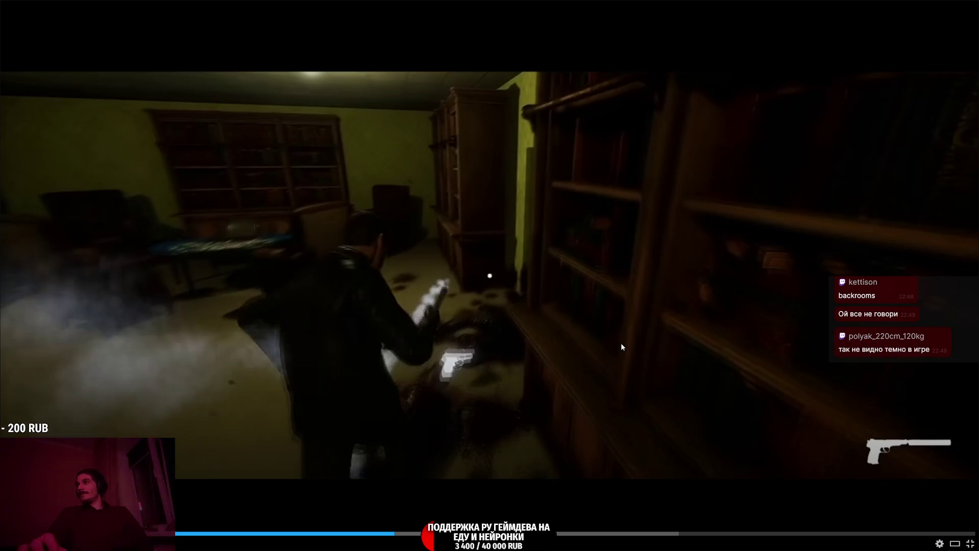
pyautogui.click(617, 339)
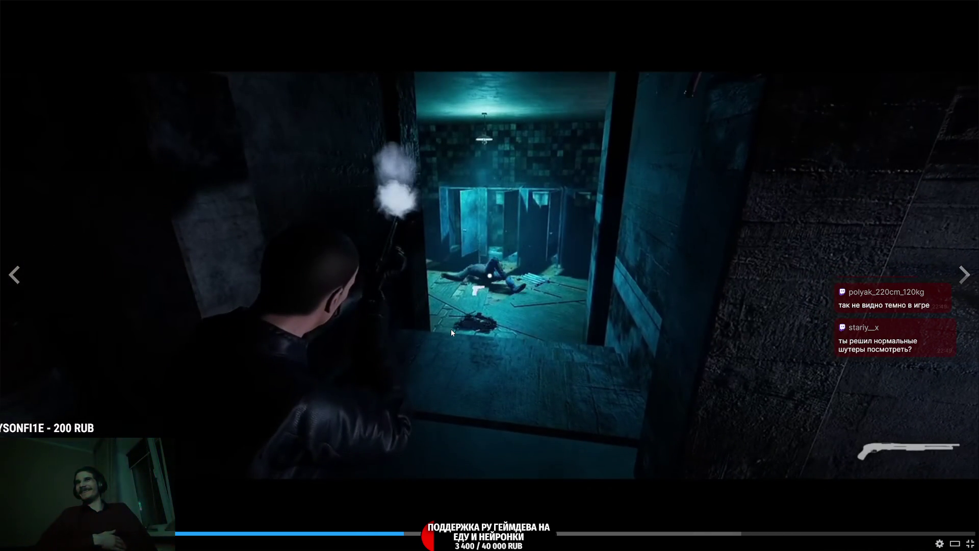
# Rewind the ALEK trailer to the forest shootout around 0:33 and resume playback.
pyautogui.click(368, 533)
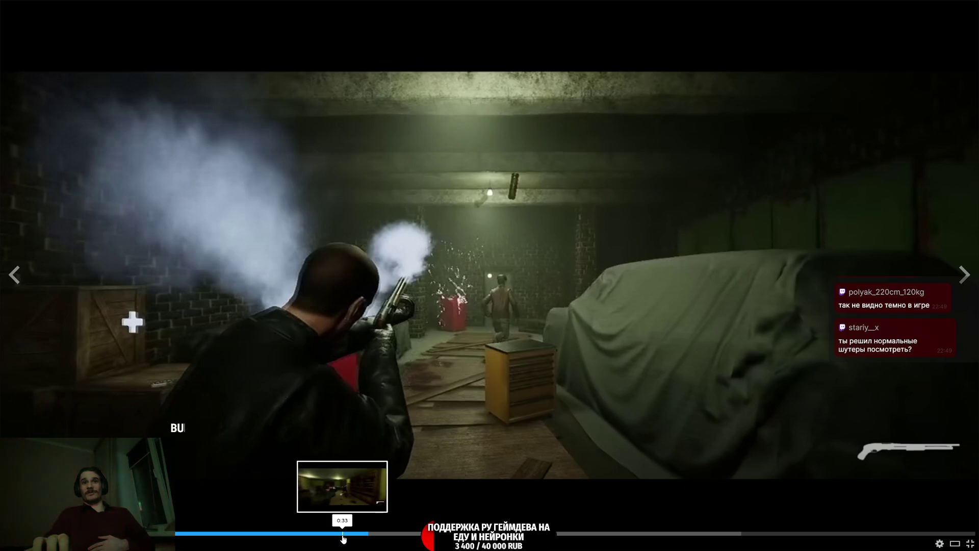
pyautogui.click(342, 533)
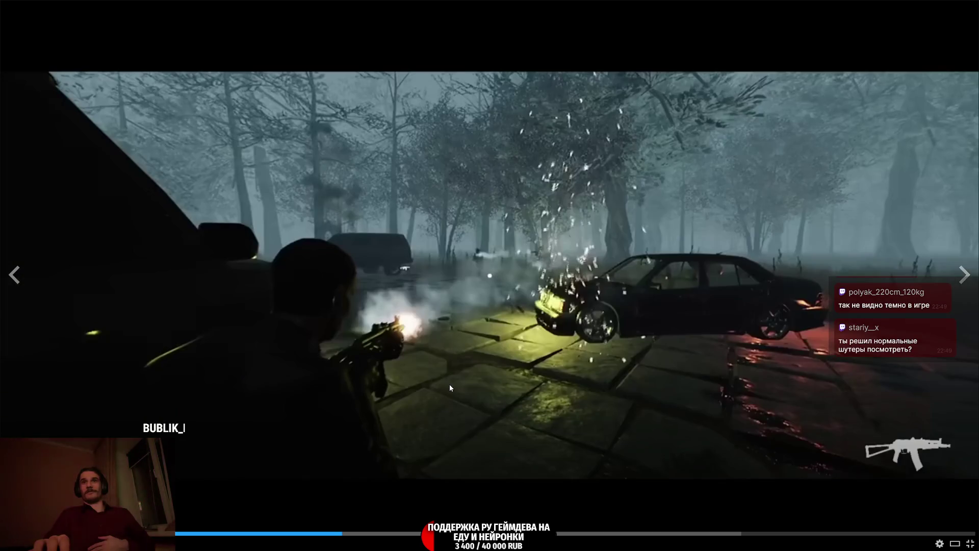
pyautogui.click(662, 213)
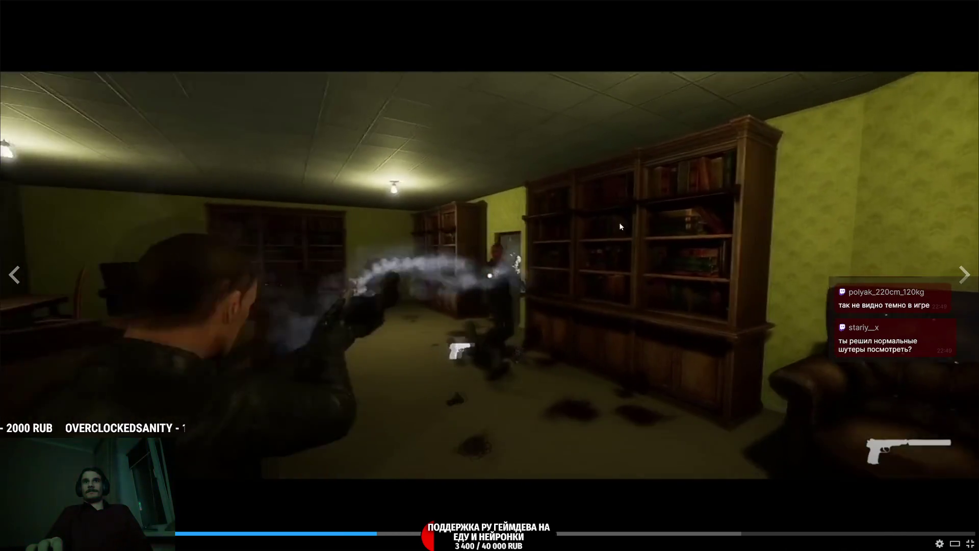
pyautogui.press('Left')
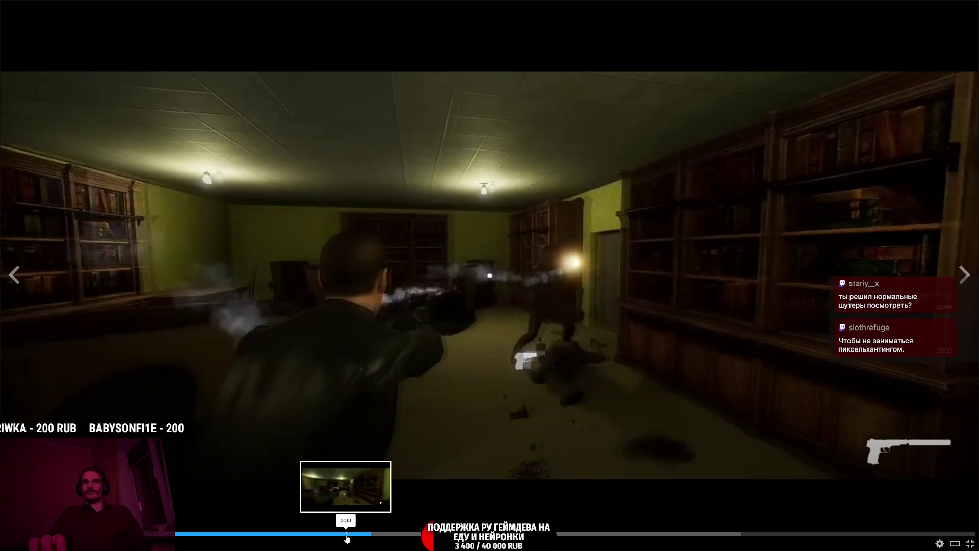
pyautogui.click(345, 534)
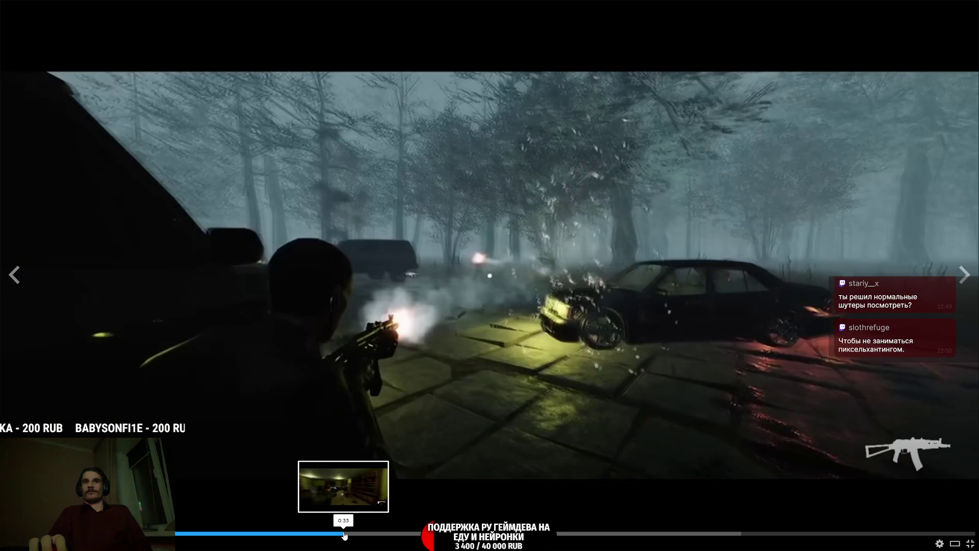
pyautogui.click(415, 444)
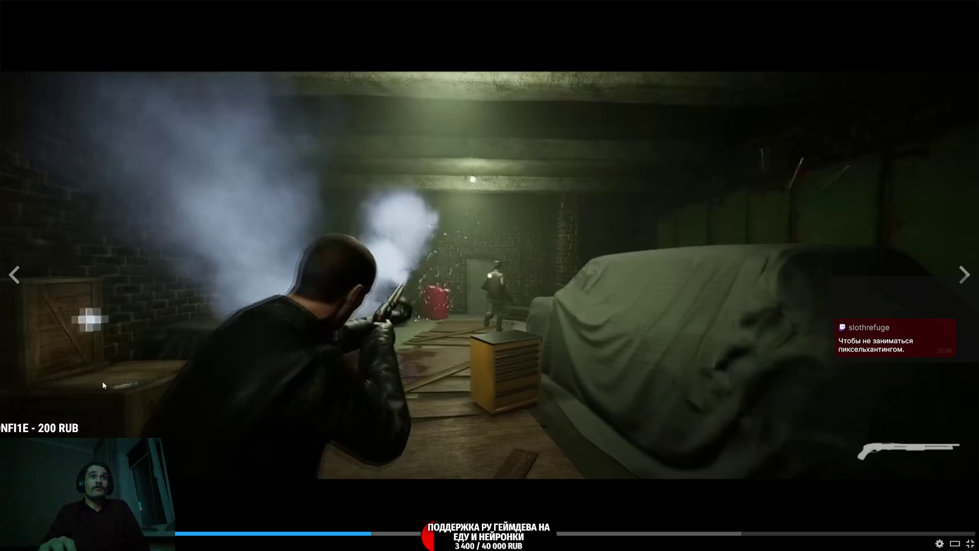
pyautogui.click(396, 284)
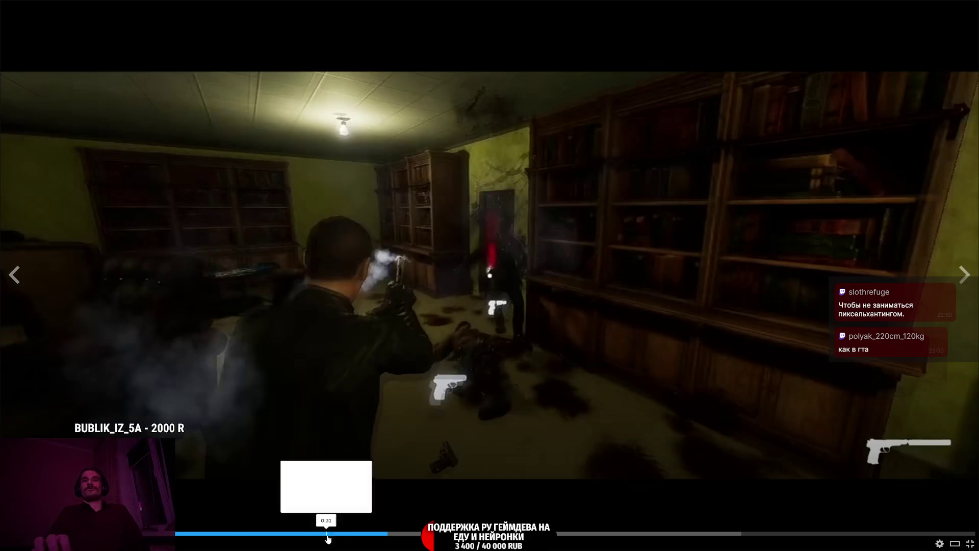
pyautogui.click(360, 534)
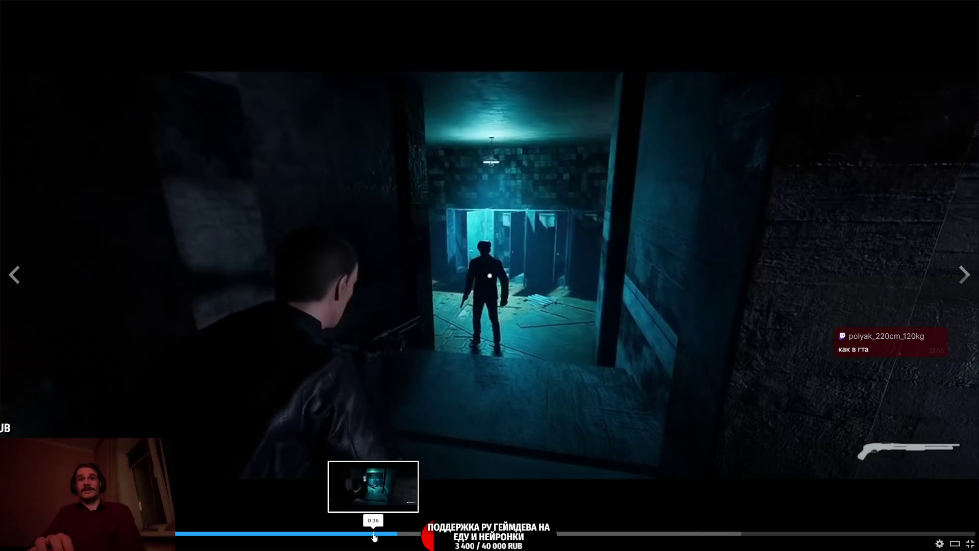
pyautogui.click(374, 534)
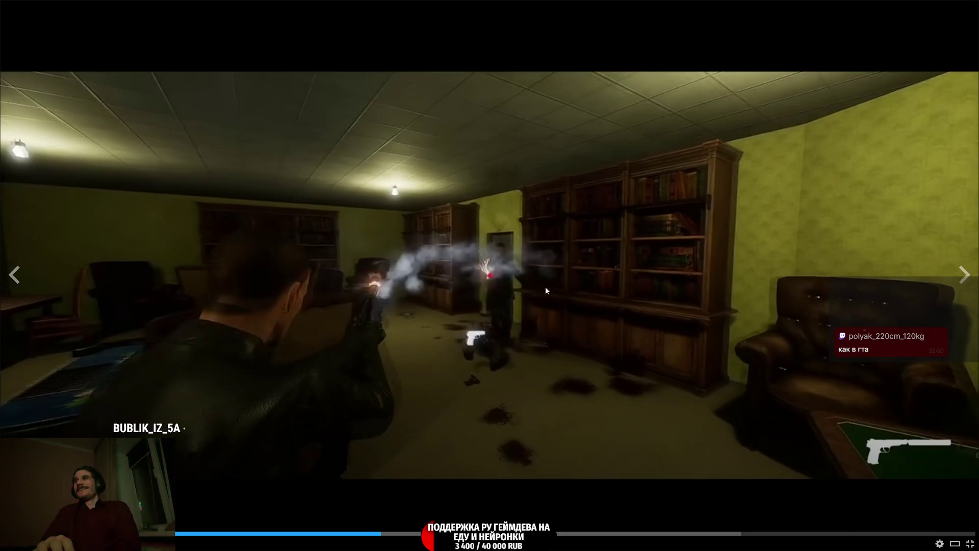
pyautogui.click(465, 343)
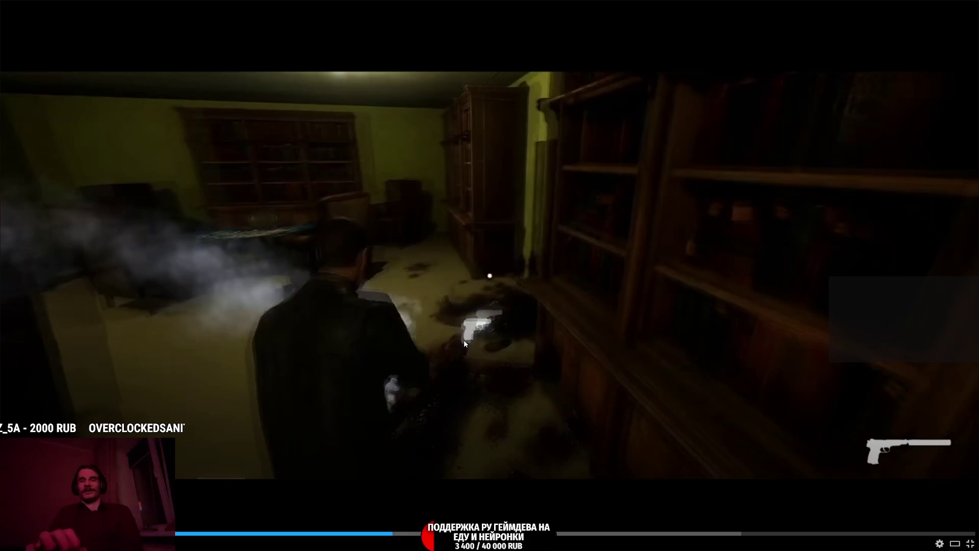
pyautogui.click(484, 326)
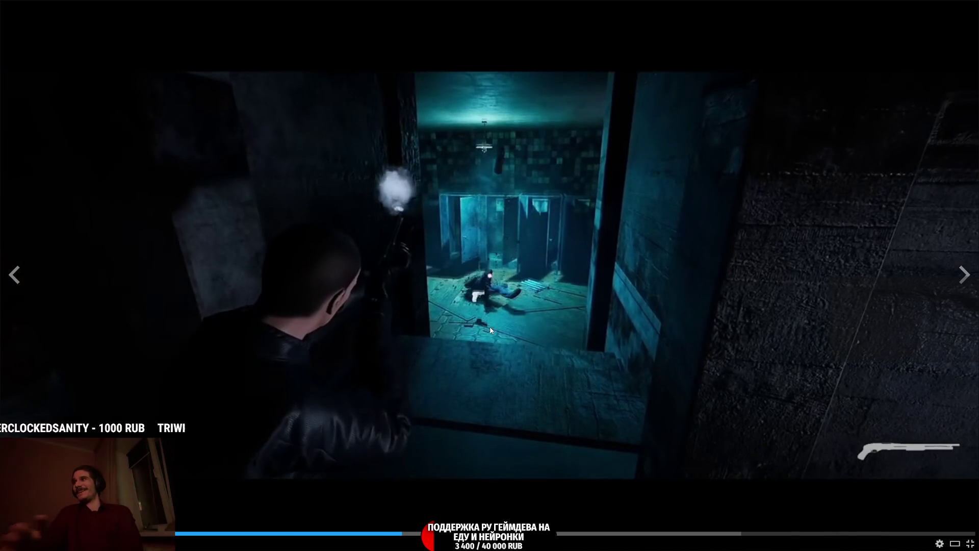
pyautogui.click(497, 300)
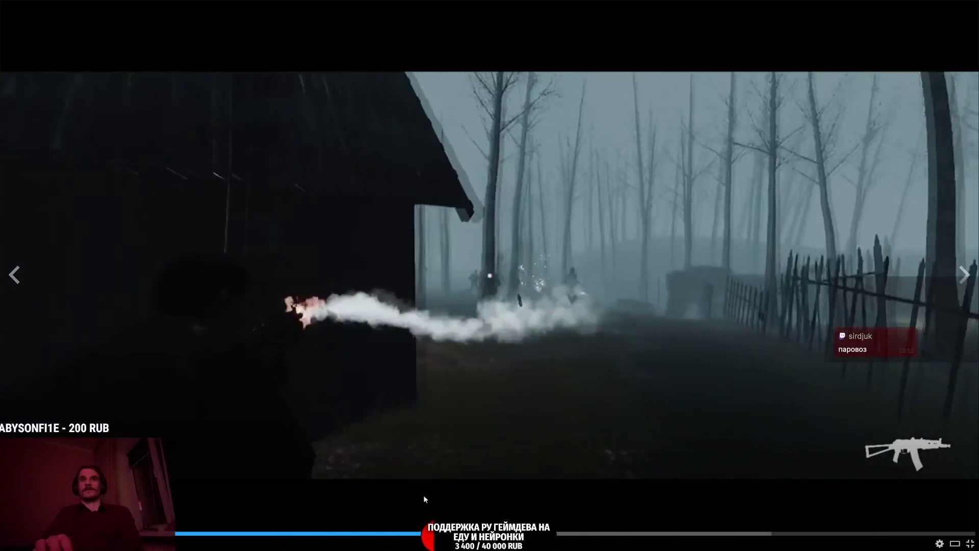
# Jump the trailer back to the earlier red room scene and resume playing.
pyautogui.click(431, 533)
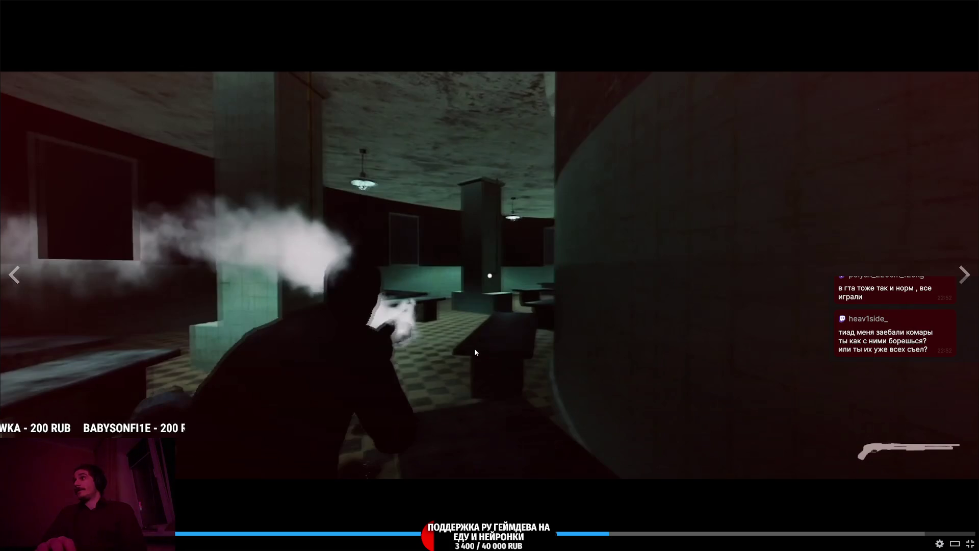
pyautogui.click(461, 345)
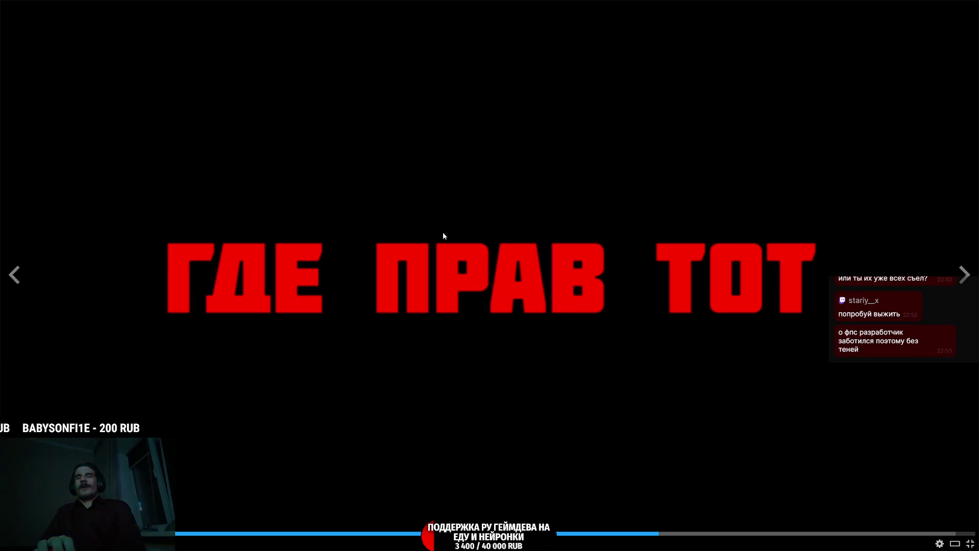
# Pause and resume the trailer, replay from the outdoor scene, then exit full screen at 1:16.
pyautogui.click(438, 225)
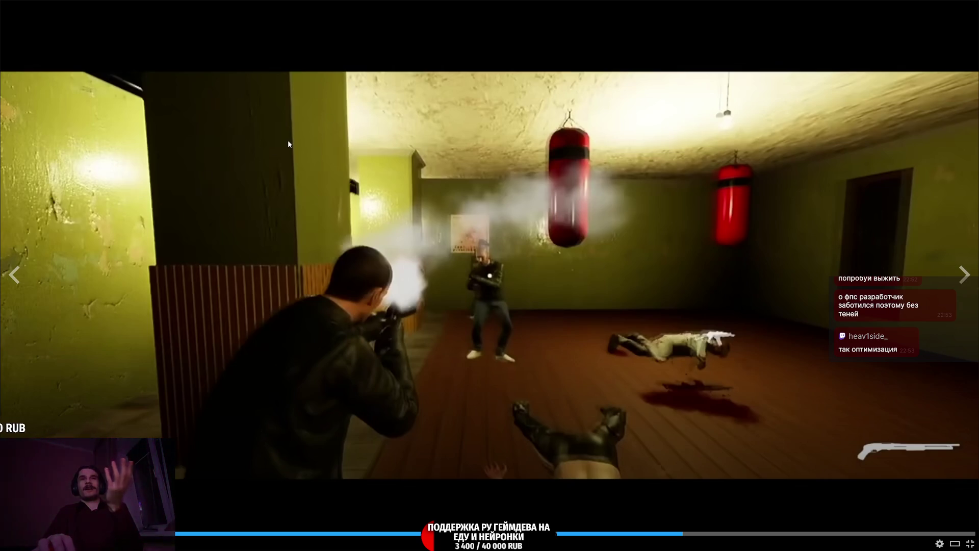
pyautogui.click(394, 234)
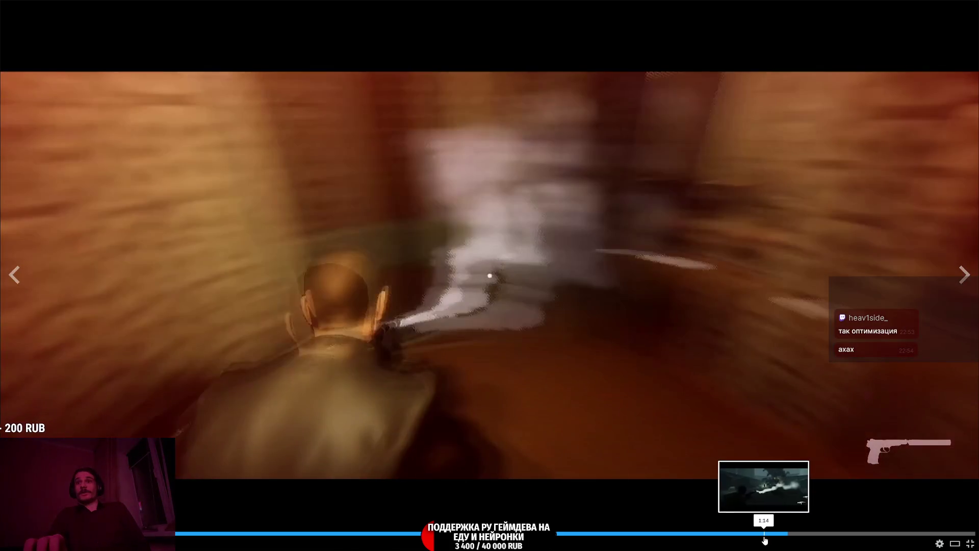
pyautogui.click(764, 533)
pyautogui.click(617, 362)
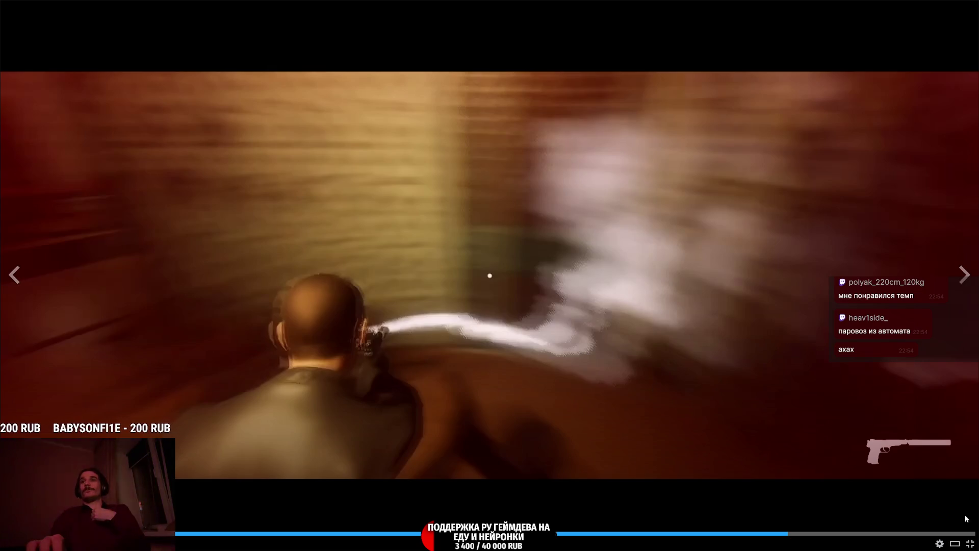
pyautogui.click(970, 543)
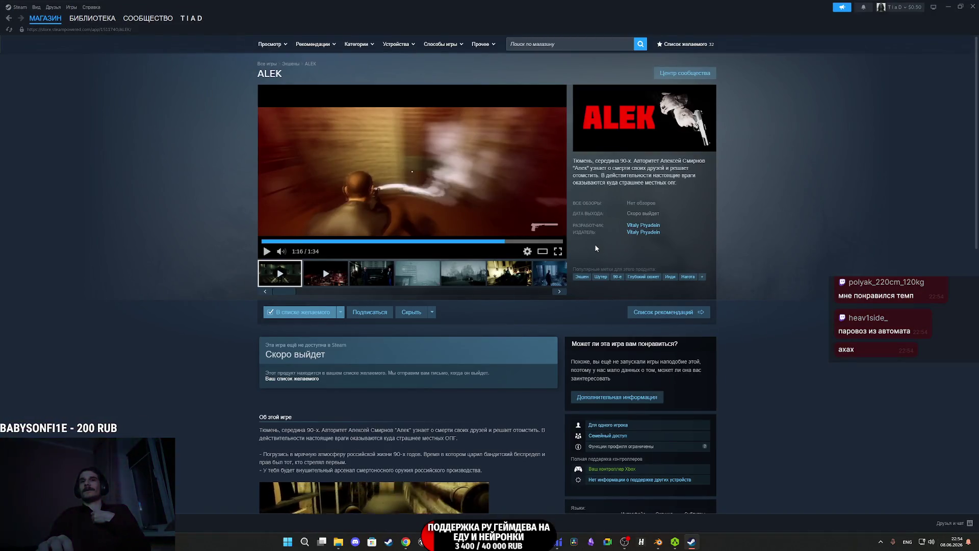
# Select the ALEK title on its store page and view the developer's other games.
pyautogui.scroll(-5, 585, 275)
pyautogui.scroll(4, 585, 276)
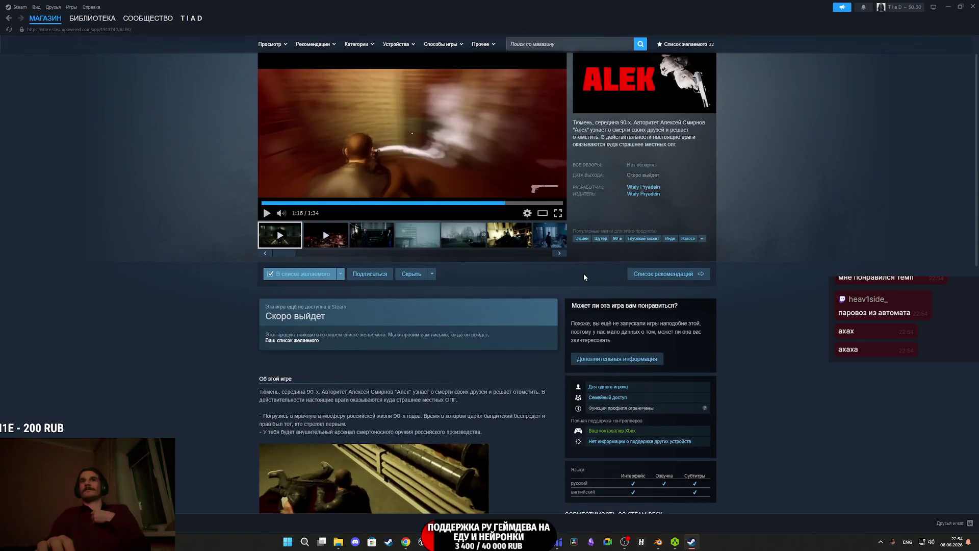
pyautogui.scroll(-4, 583, 273)
pyautogui.scroll(-4, 634, 227)
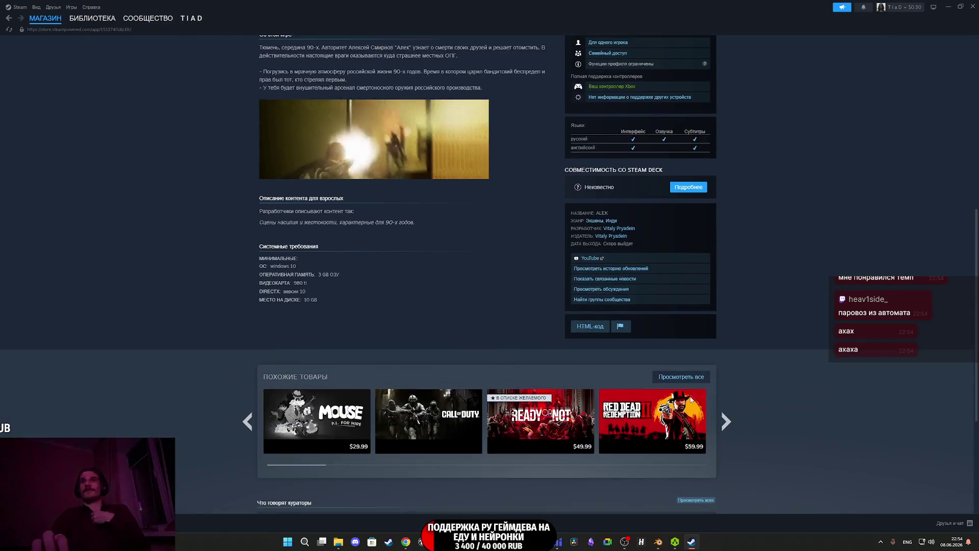
pyautogui.scroll(8, 661, 381)
pyautogui.scroll(-3, 653, 379)
pyautogui.scroll(3, 529, 370)
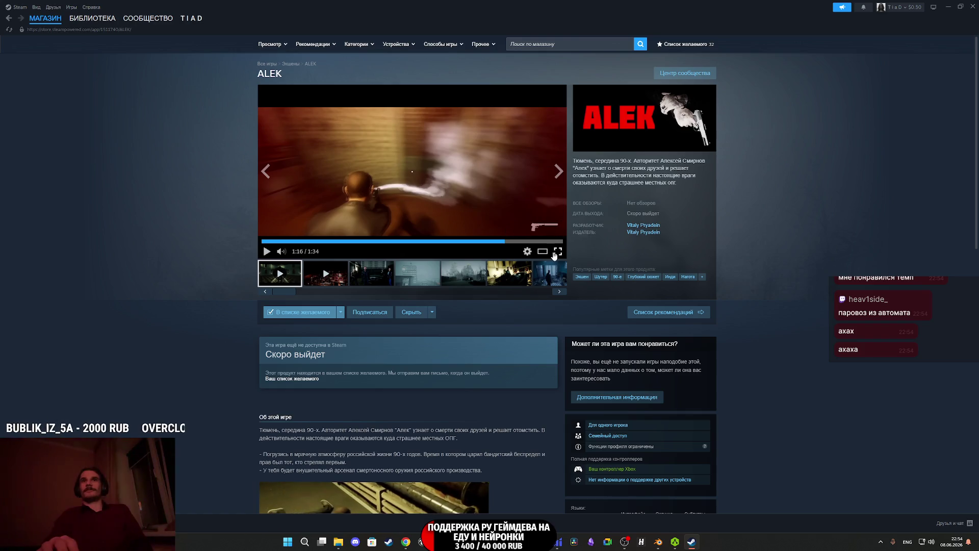
pyautogui.doubleClick(272, 73)
pyautogui.hotkey('ctrl', 'c')
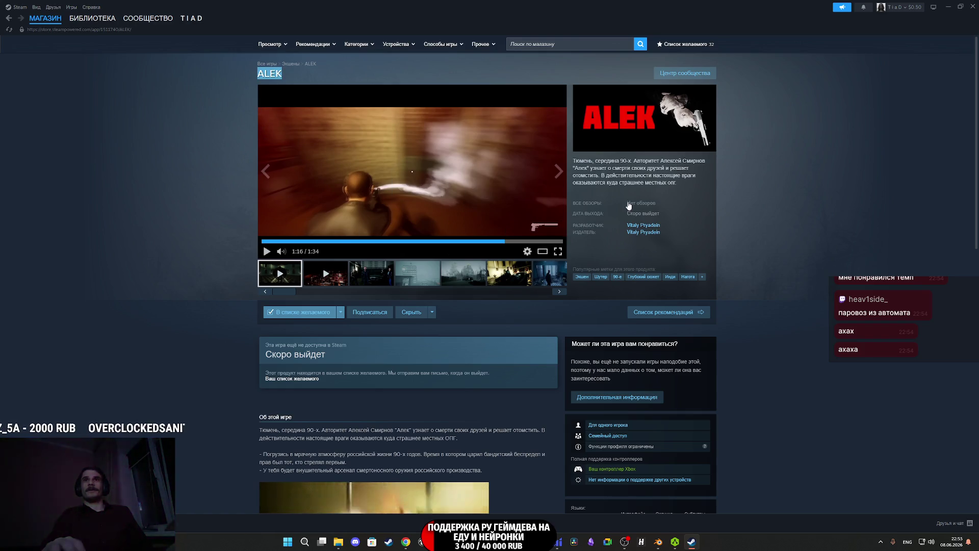
pyautogui.click(643, 225)
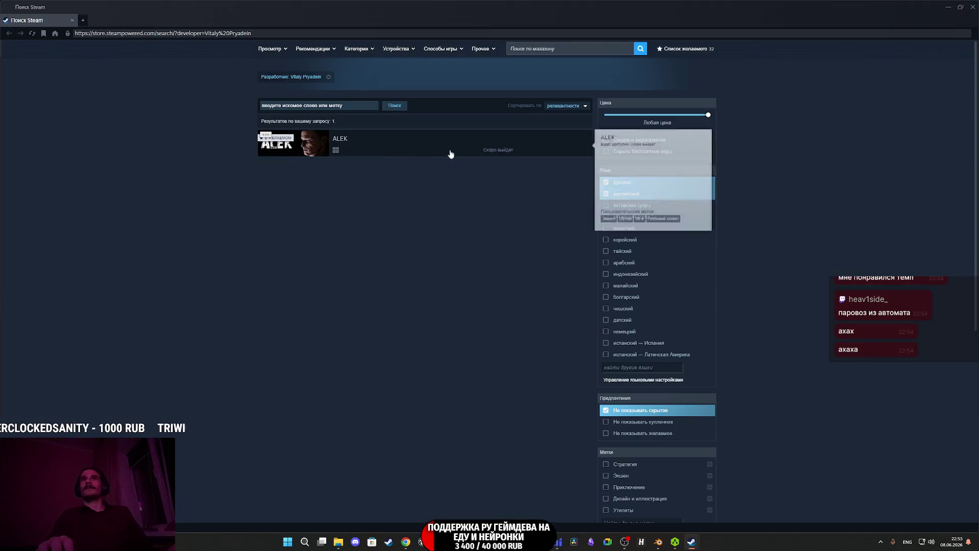
# Close the developer results, copy the ALEK title, and switch to the browser.
pyautogui.click(974, 6)
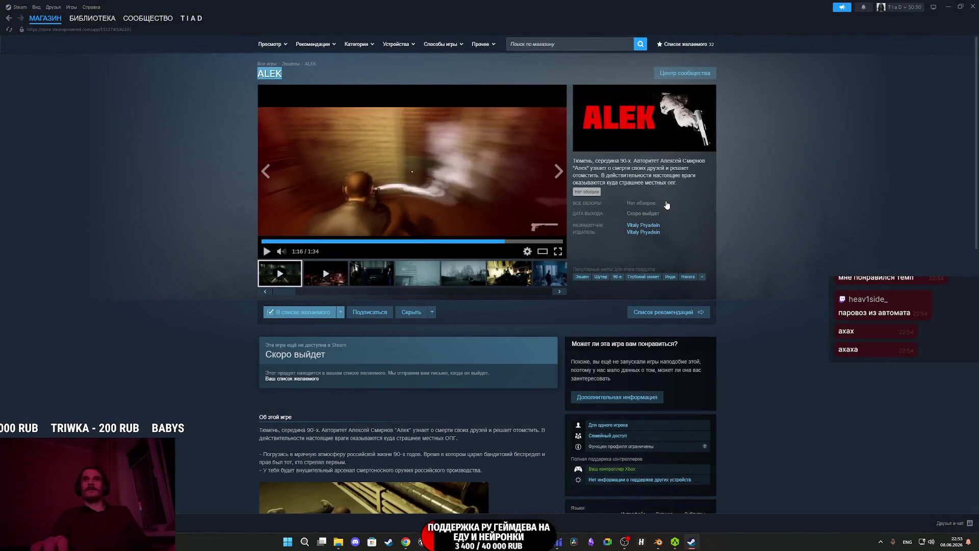
pyautogui.rightClick(268, 75)
pyautogui.click(286, 82)
pyautogui.click(406, 541)
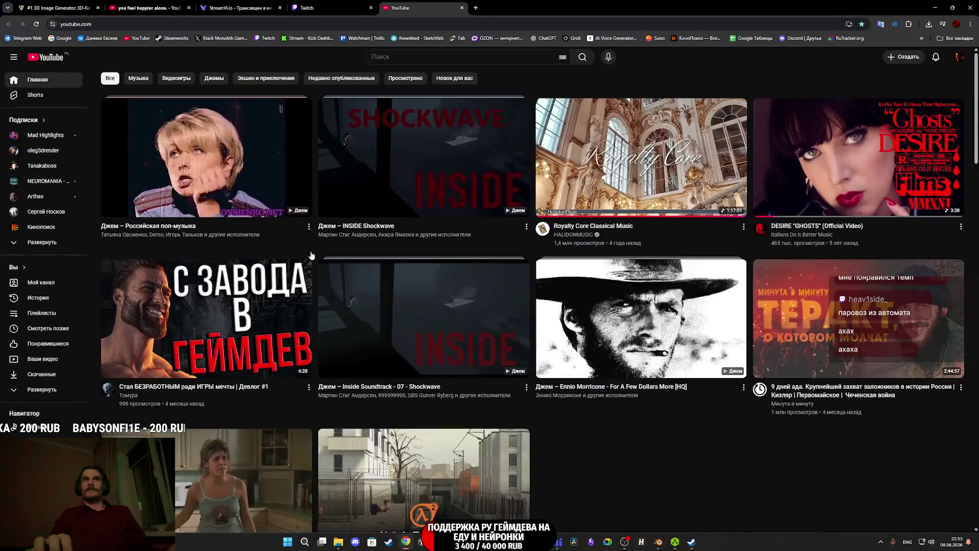
# Search YouTube for the pasted ALEK title.
pyautogui.click(403, 57)
pyautogui.hotkey('ctrl', 'v')
pyautogui.press('Return')
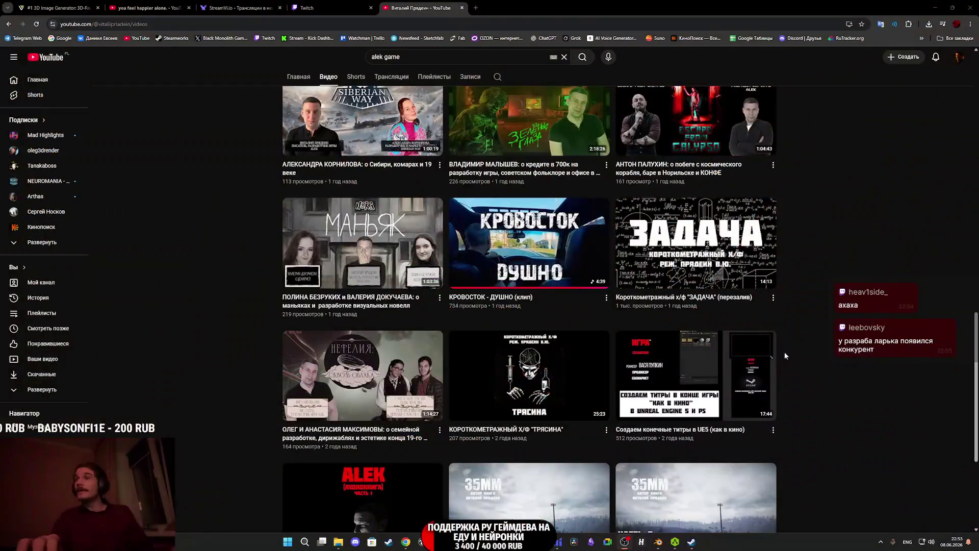
# Scroll the channel's videos down to 'ALEK - official trailer (2021)' and open it in a new tab.
pyautogui.scroll(-10, 793, 359)
pyautogui.scroll(-10, 766, 350)
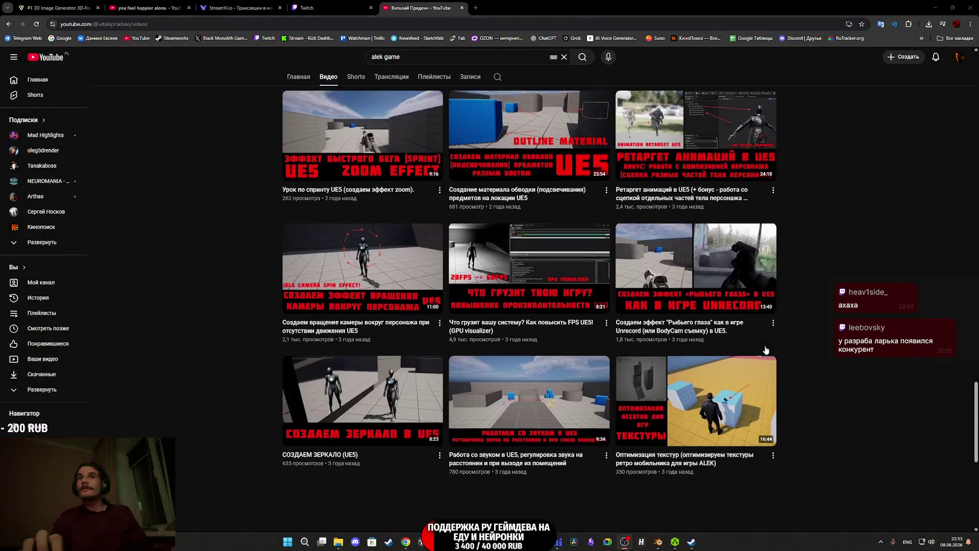
pyautogui.scroll(-3, 765, 350)
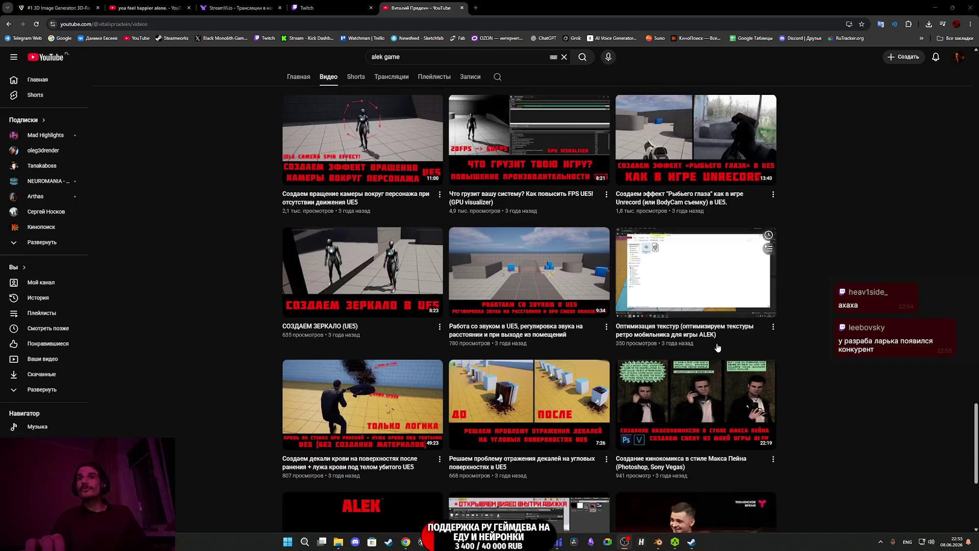
pyautogui.scroll(-3, 719, 347)
pyautogui.scroll(-2, 391, 363)
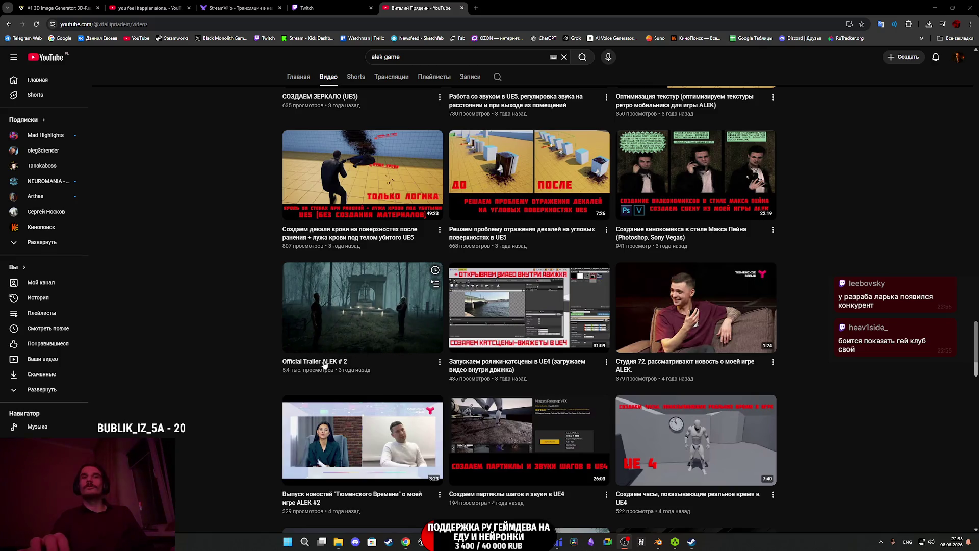
pyautogui.scroll(-6, 351, 331)
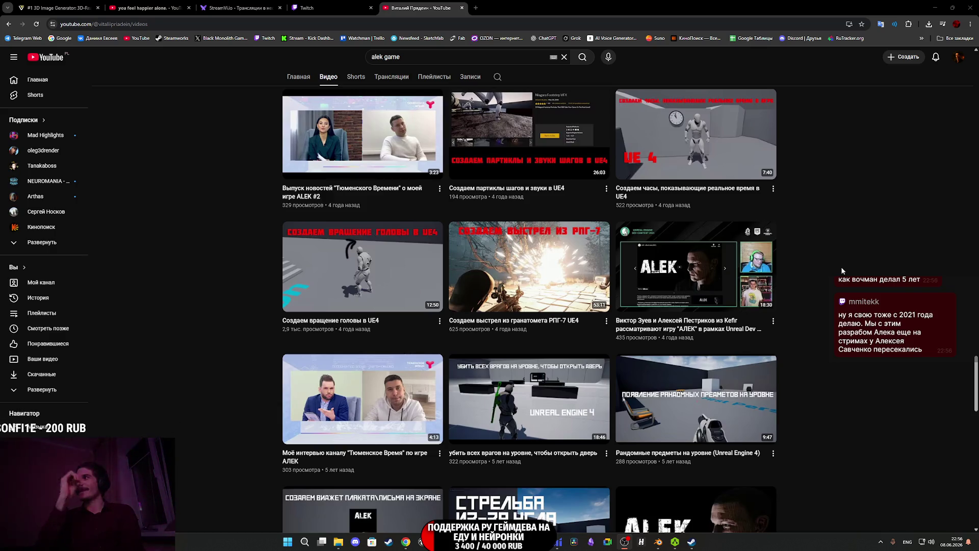
pyautogui.scroll(-4, 794, 296)
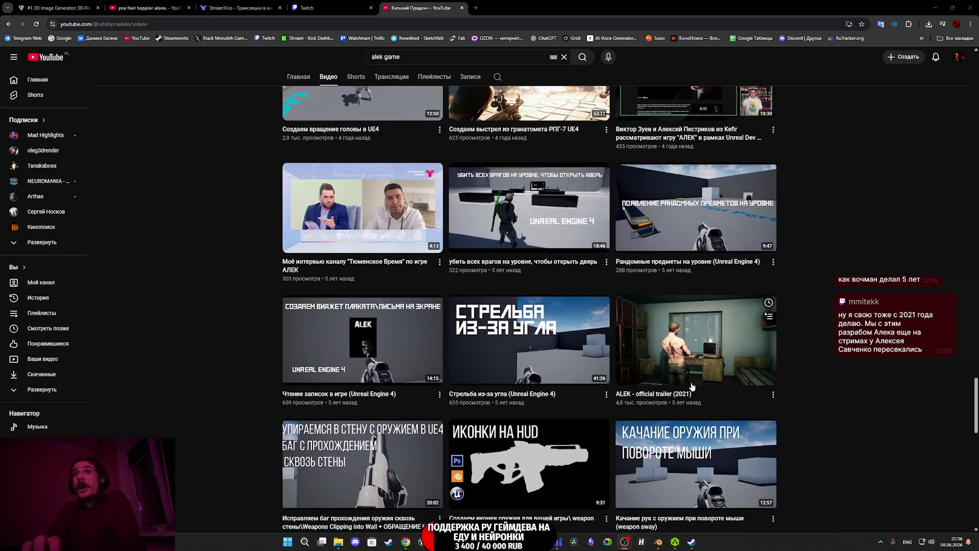
pyautogui.middleClick(698, 345)
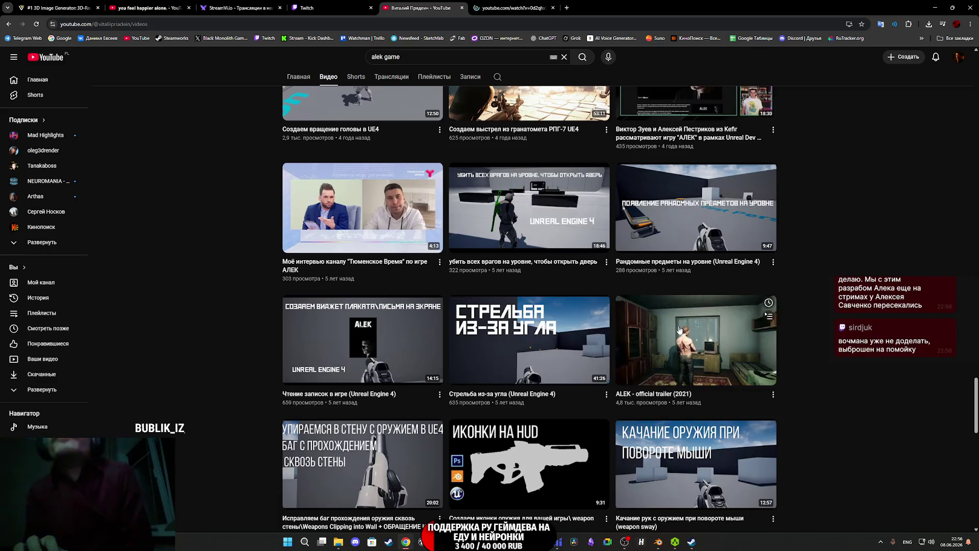
# Switch to the new ALEK trailer tab, play it full screen, and pause it.
pyautogui.click(512, 6)
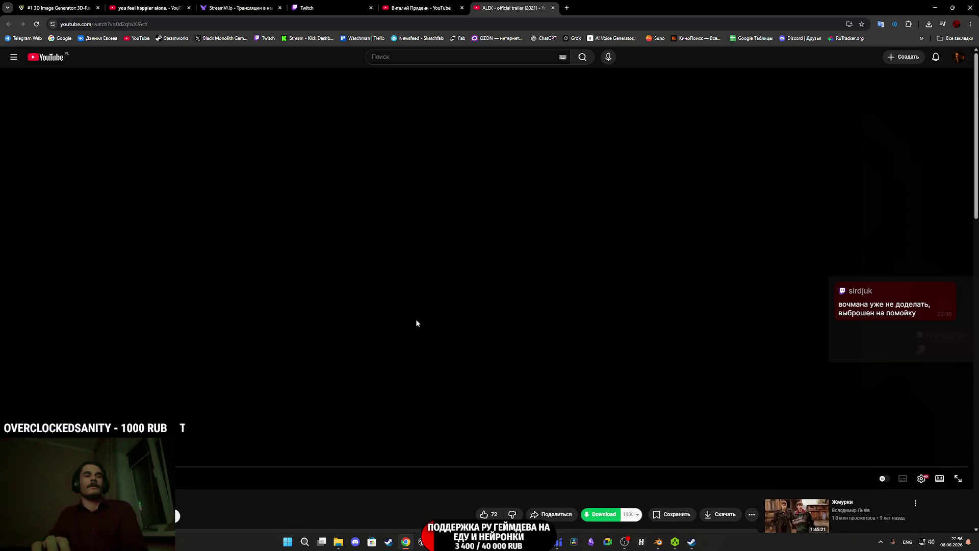
pyautogui.click(958, 478)
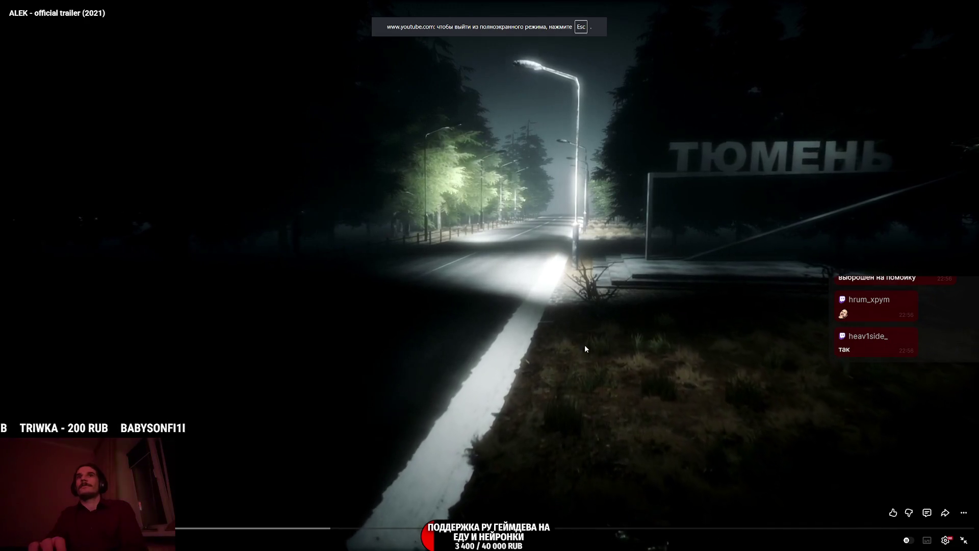
pyautogui.click(584, 345)
# Skip the trailer to the church scene at 0:23, pause and resume, then jump back to the car scene.
pyautogui.click(585, 345)
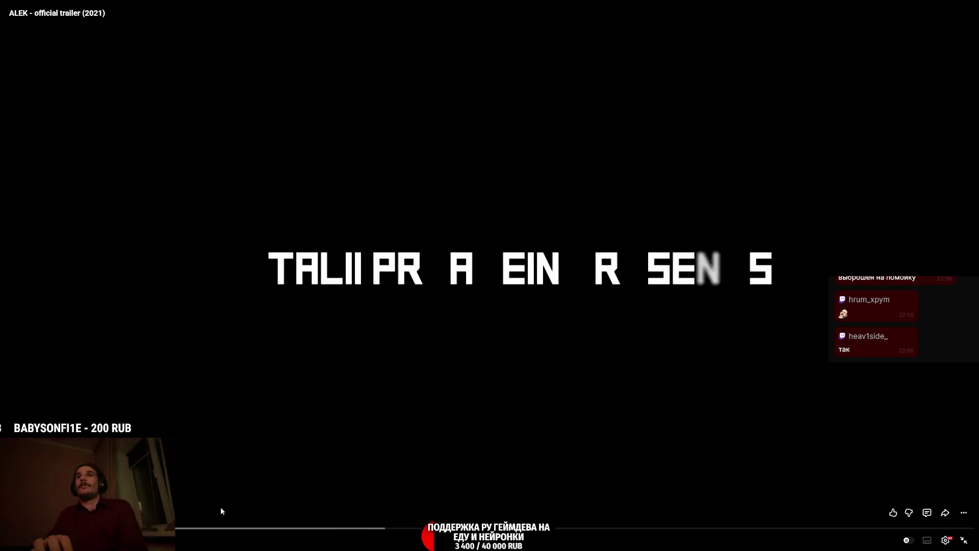
pyautogui.click(245, 530)
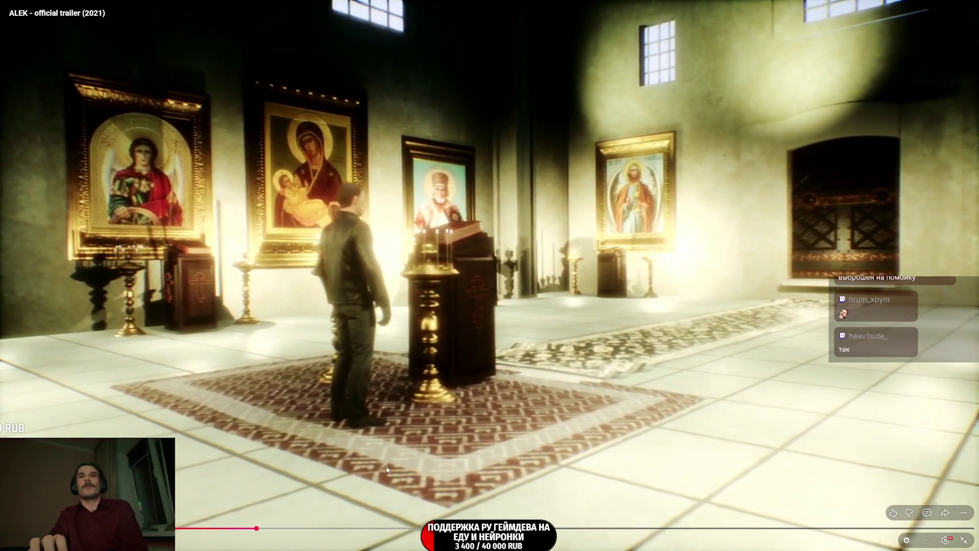
pyautogui.click(387, 466)
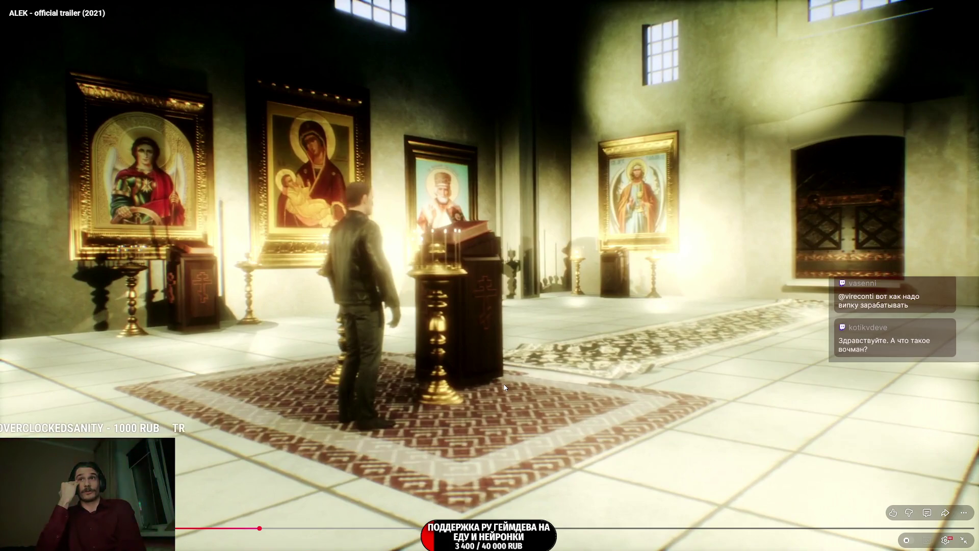
pyautogui.click(521, 348)
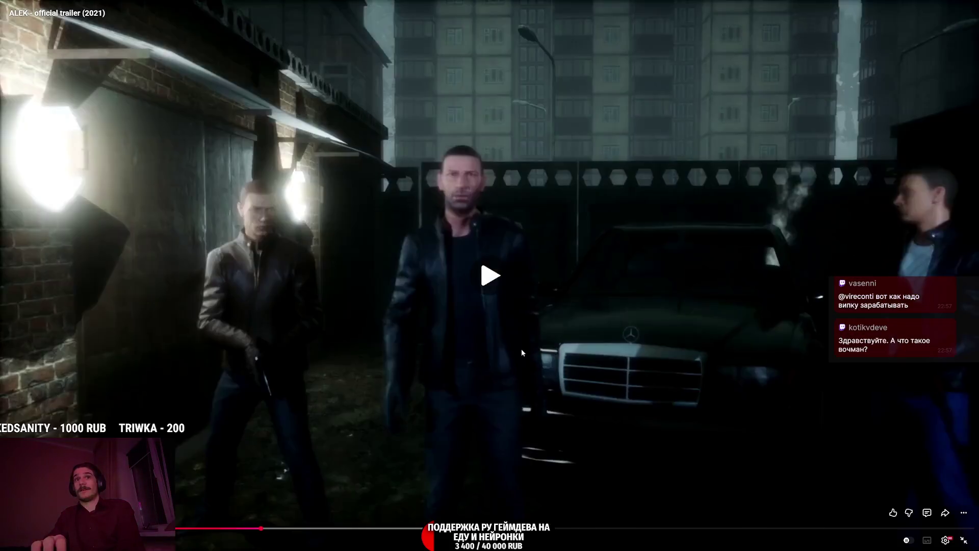
pyautogui.click(542, 348)
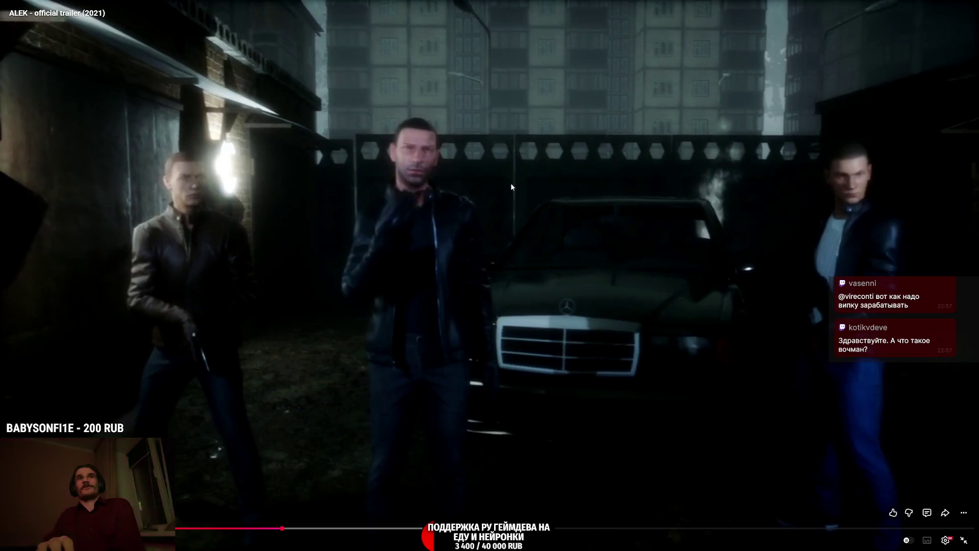
pyautogui.click(656, 273)
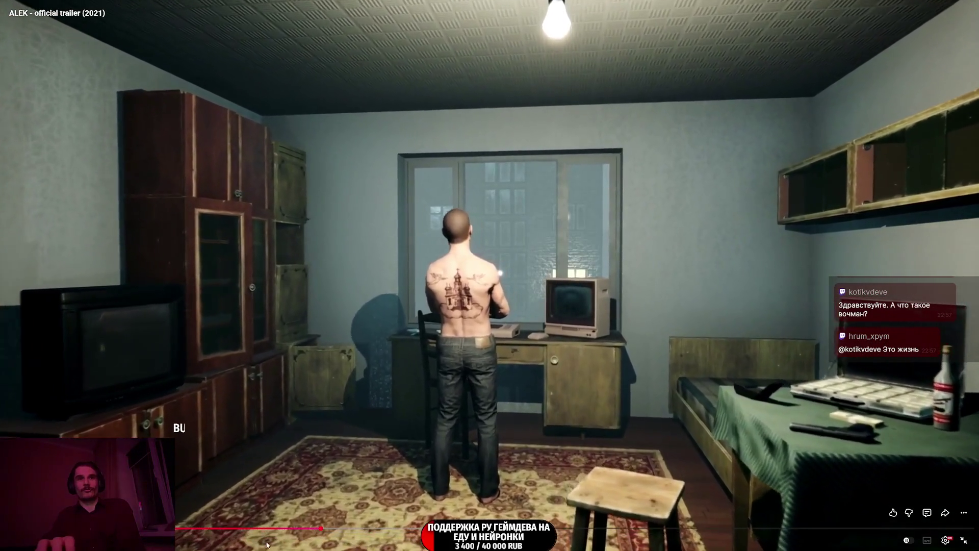
pyautogui.click(287, 529)
# Repeatedly pause and resume the ALEK trailer around the tattooed man's apartment scene.
pyautogui.click(368, 434)
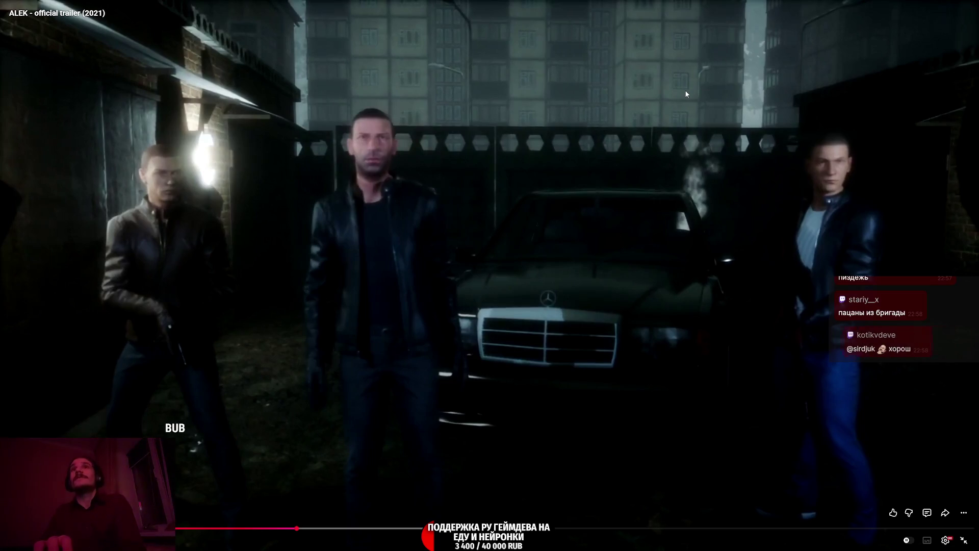
pyautogui.click(626, 133)
pyautogui.click(626, 134)
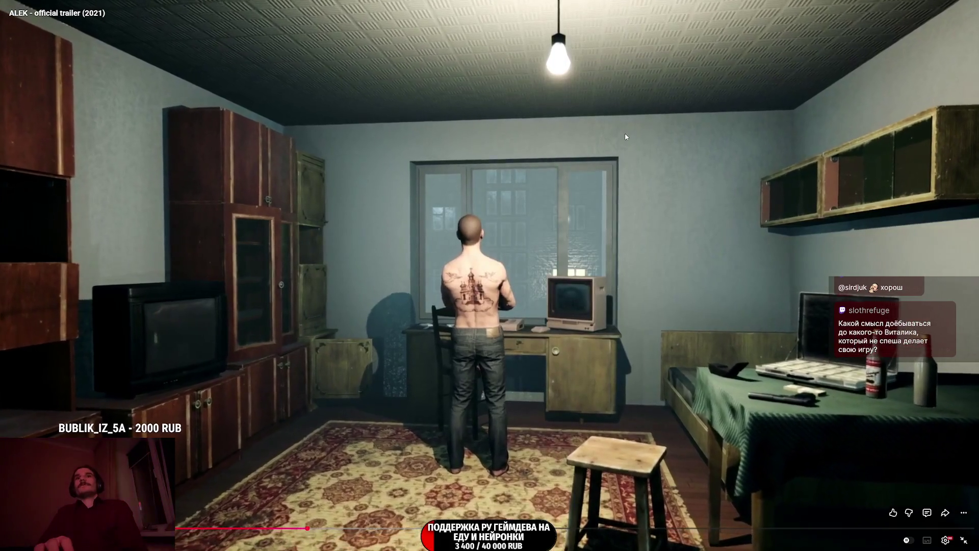
pyautogui.click(626, 136)
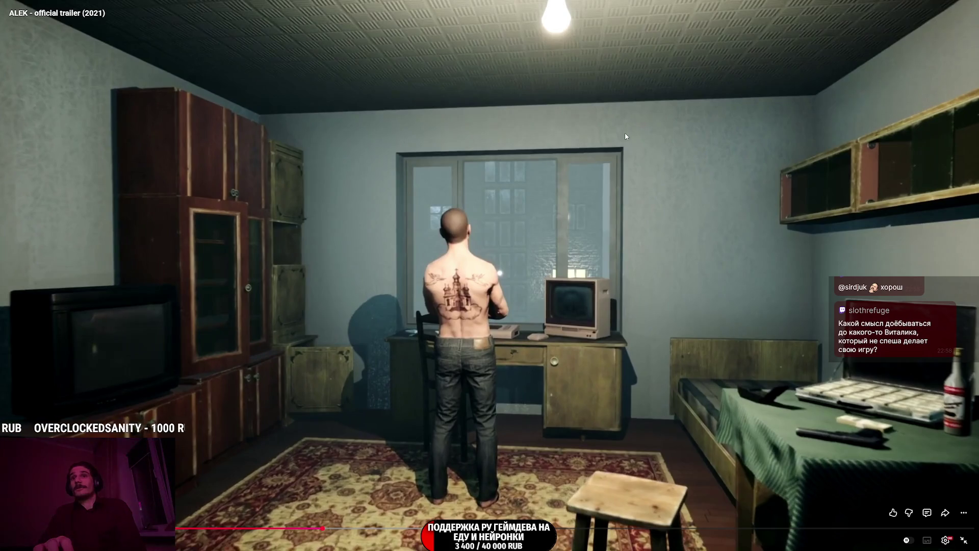
pyautogui.click(627, 137)
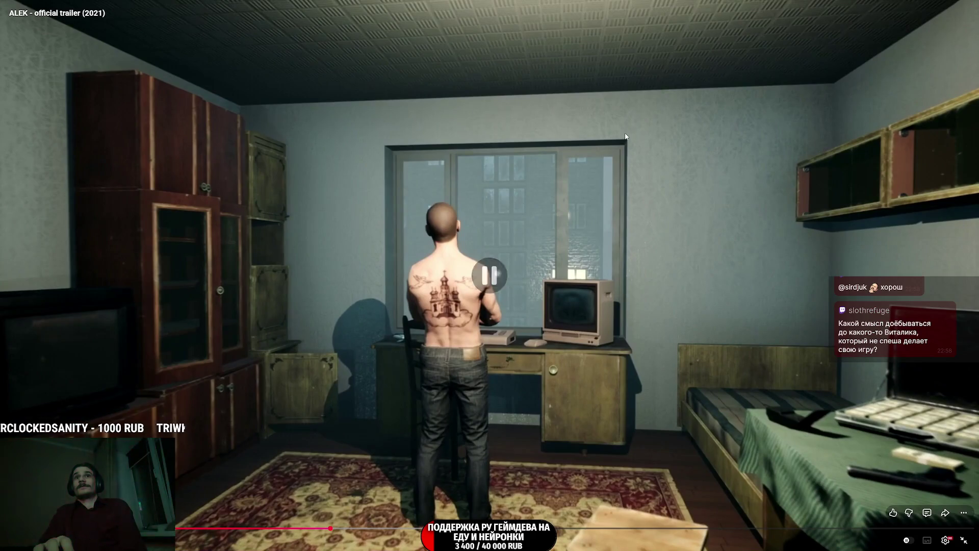
pyautogui.click(626, 136)
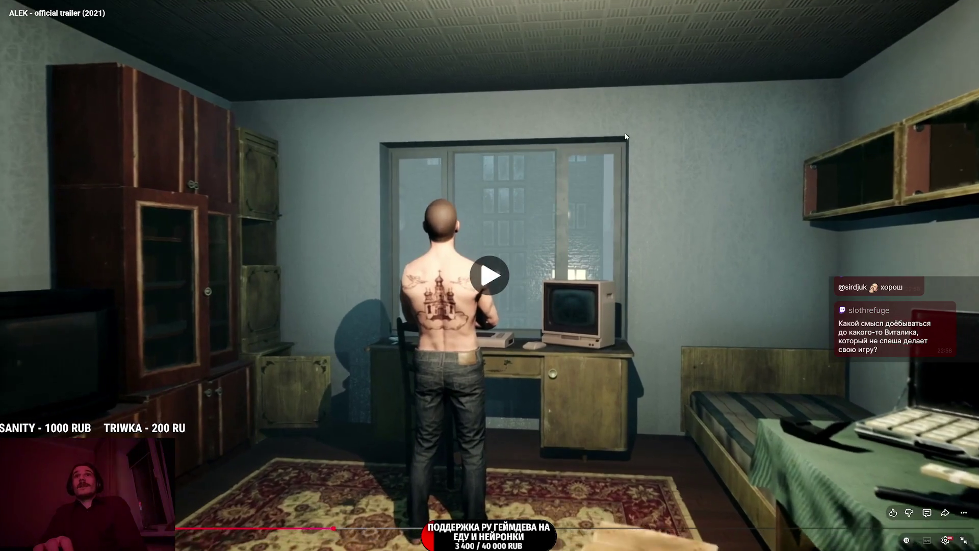
pyautogui.click(625, 136)
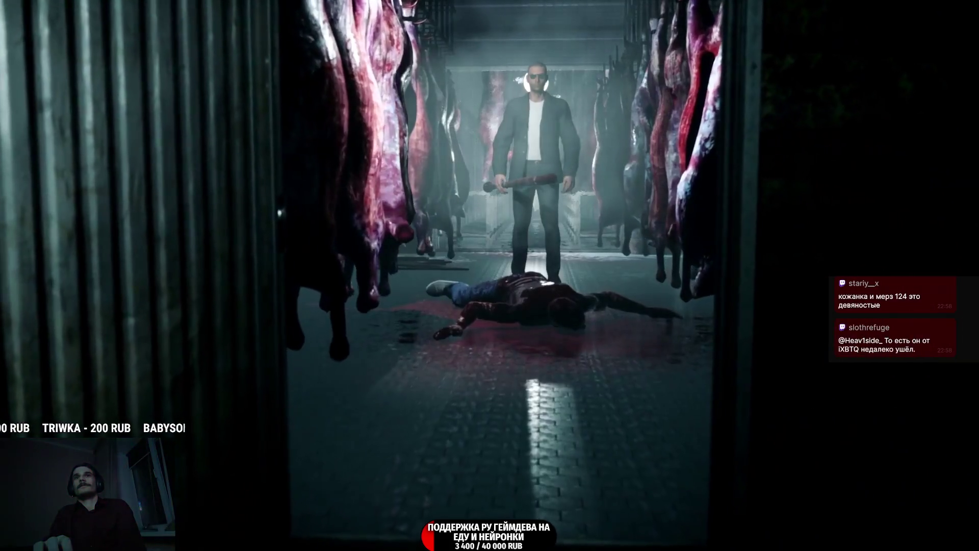
# Pause the ALEK trailer on the cemetery scene, resume it to the end, then exit full screen.
pyautogui.moveTo(625, 213)
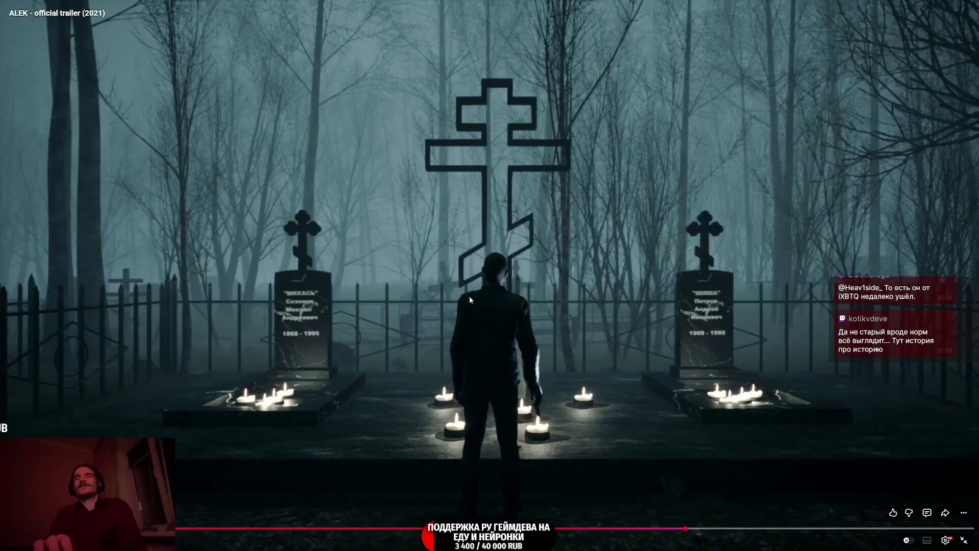
pyautogui.click(468, 288)
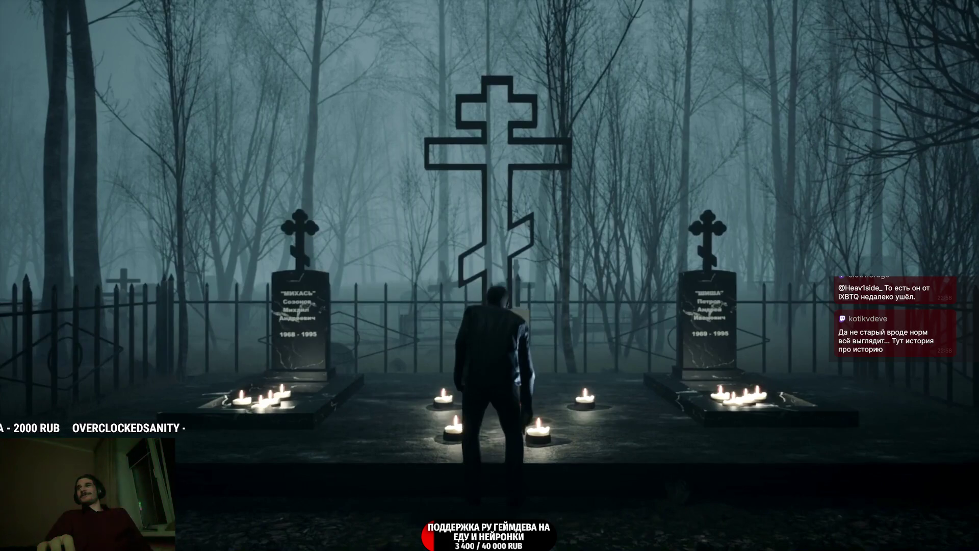
pyautogui.moveTo(469, 291)
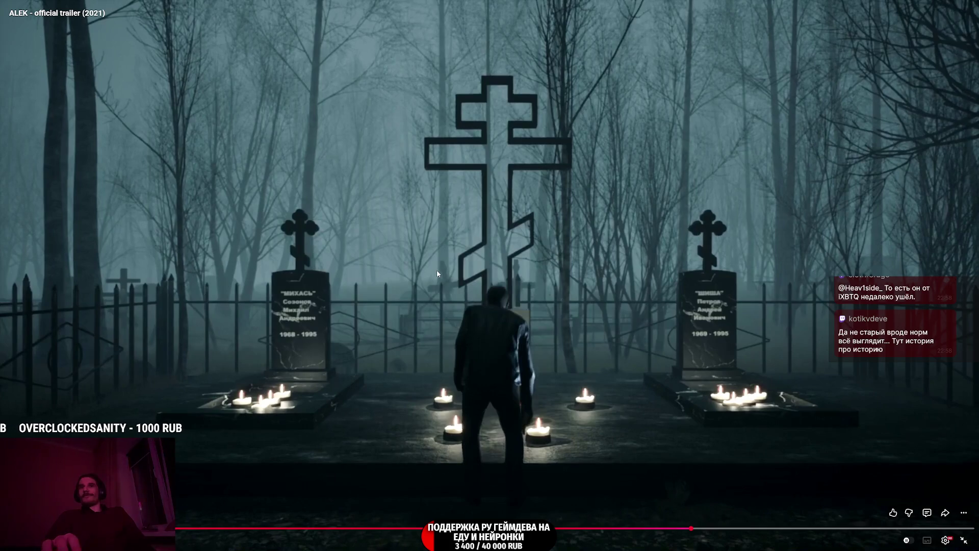
pyautogui.click(500, 261)
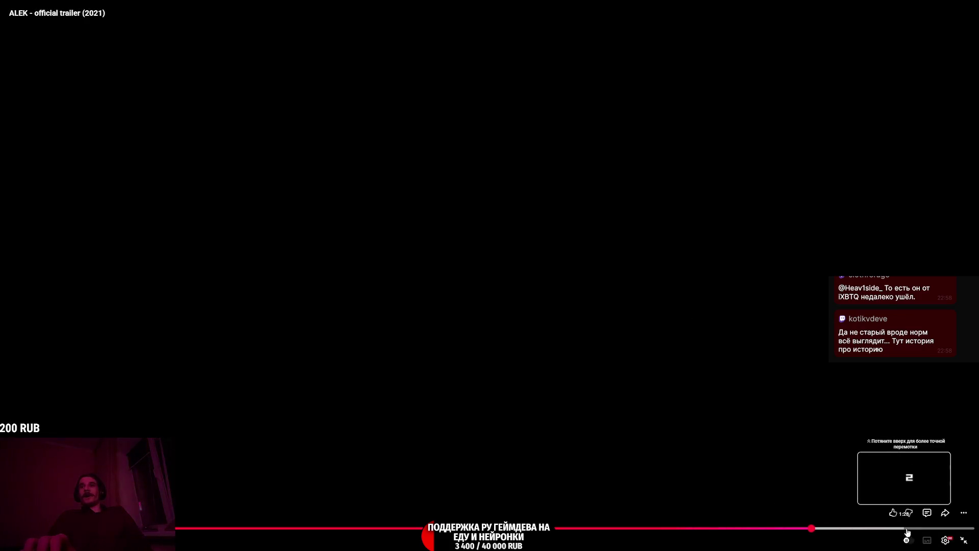
pyautogui.click(964, 540)
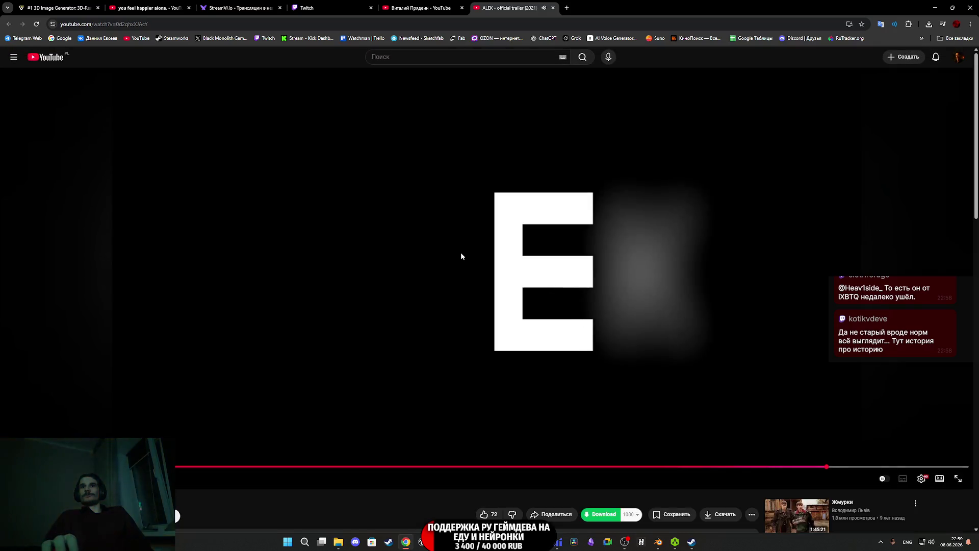
# Close the ALEK trailer tab to get back to the channel's Videos list.
pyautogui.scroll(-4, 460, 255)
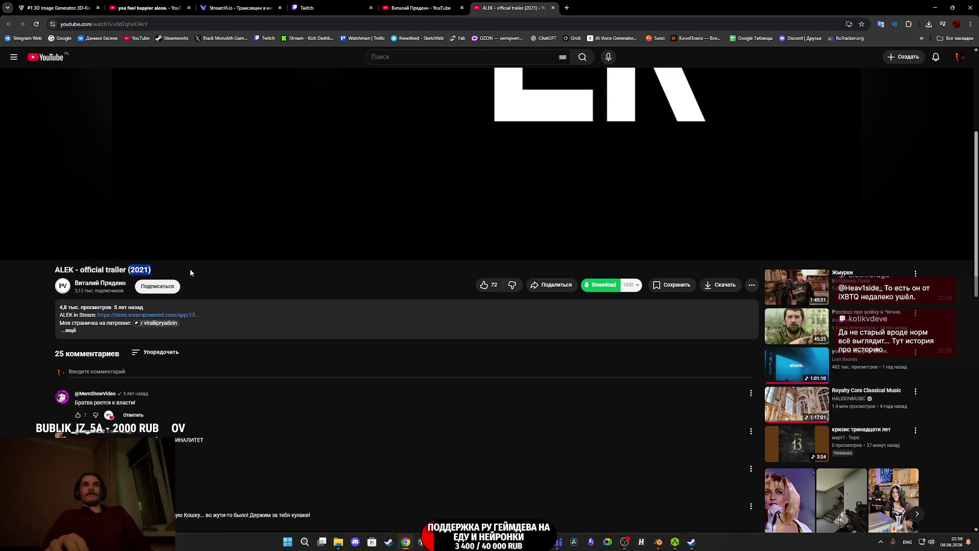
pyautogui.hotkey('ctrl', 'w')
pyautogui.scroll(-8, 531, 278)
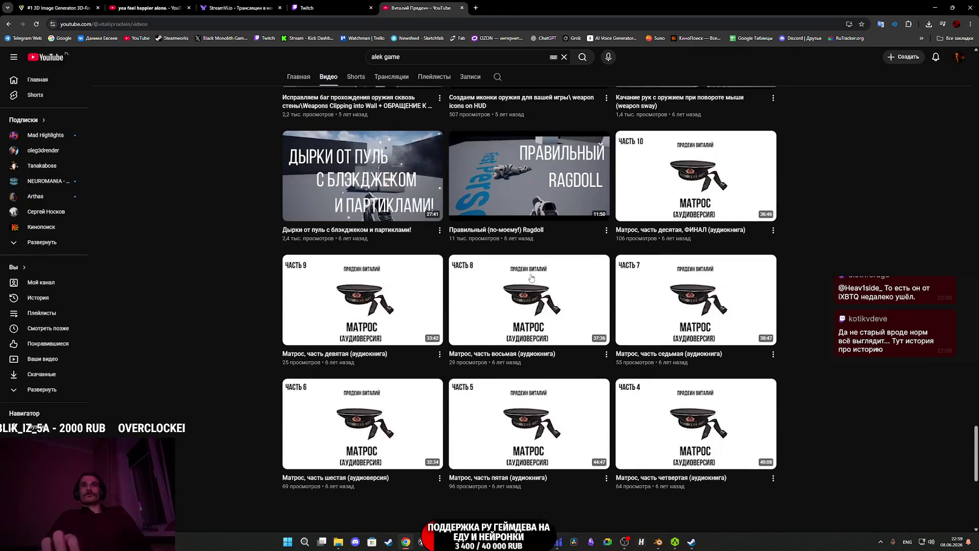
# Find 'Official Trailer ALEK # 2' in the Videos grid, open it in a new tab and switch to it.
pyautogui.scroll(-8, 531, 277)
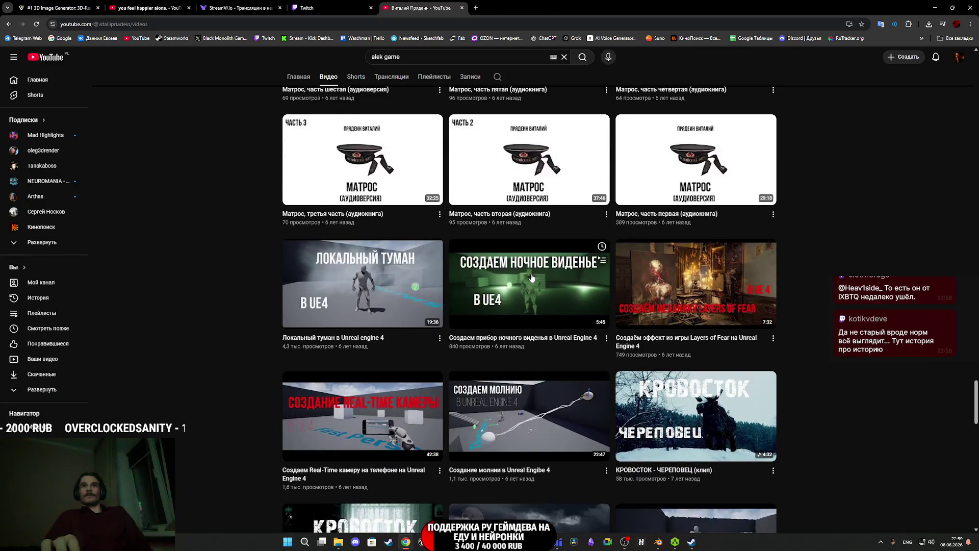
pyautogui.scroll(-14, 532, 277)
pyautogui.scroll(-9, 532, 278)
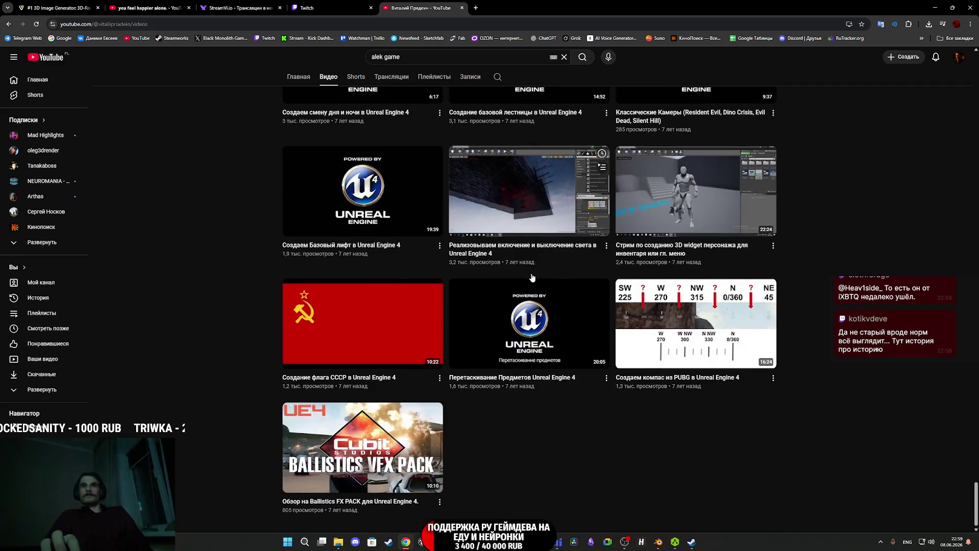
pyautogui.scroll(4, 564, 403)
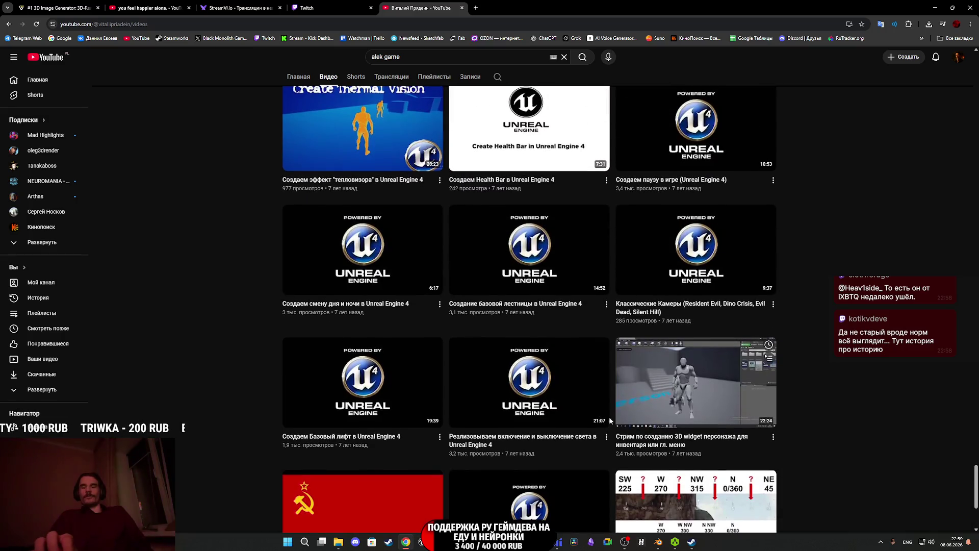
pyautogui.scroll(4, 618, 423)
pyautogui.scroll(4, 620, 407)
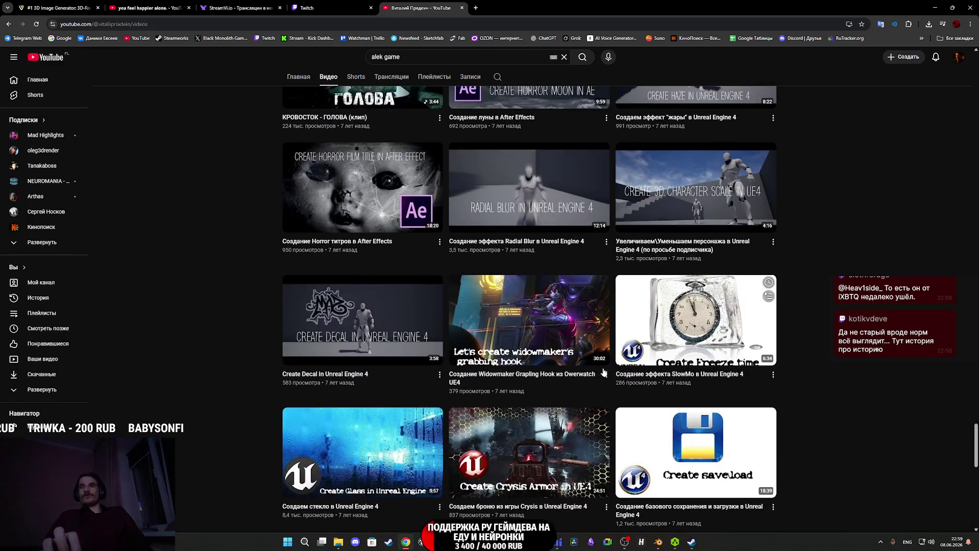
pyautogui.scroll(8, 770, 380)
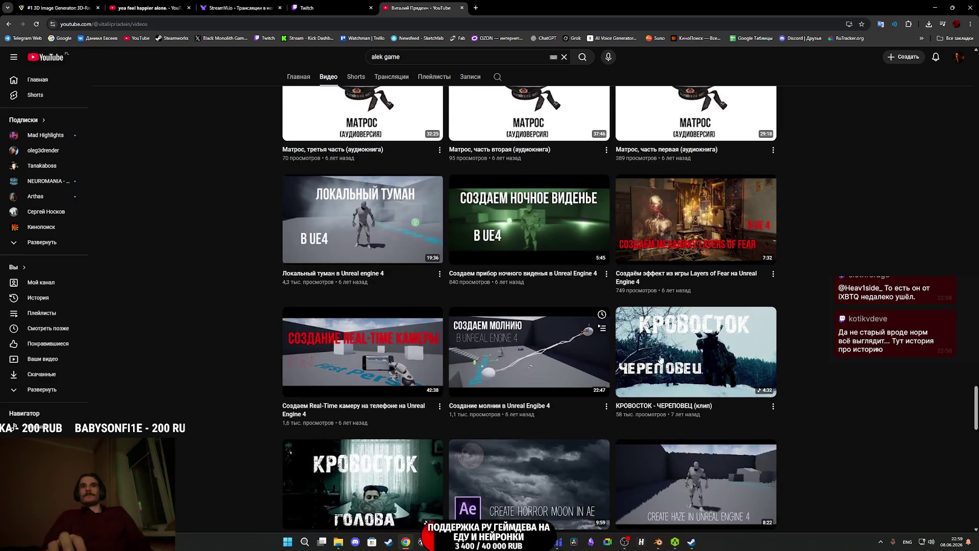
pyautogui.scroll(4, 682, 367)
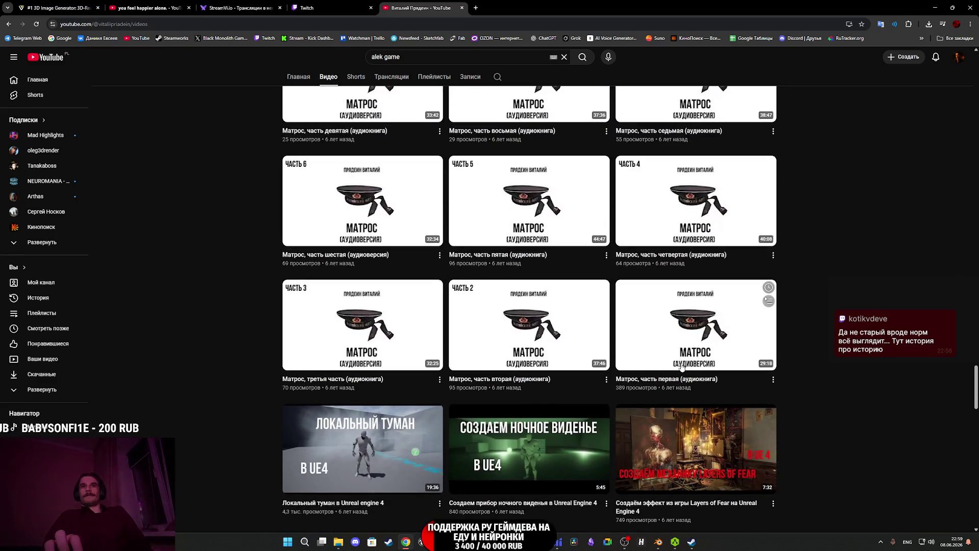
pyautogui.scroll(10, 346, 447)
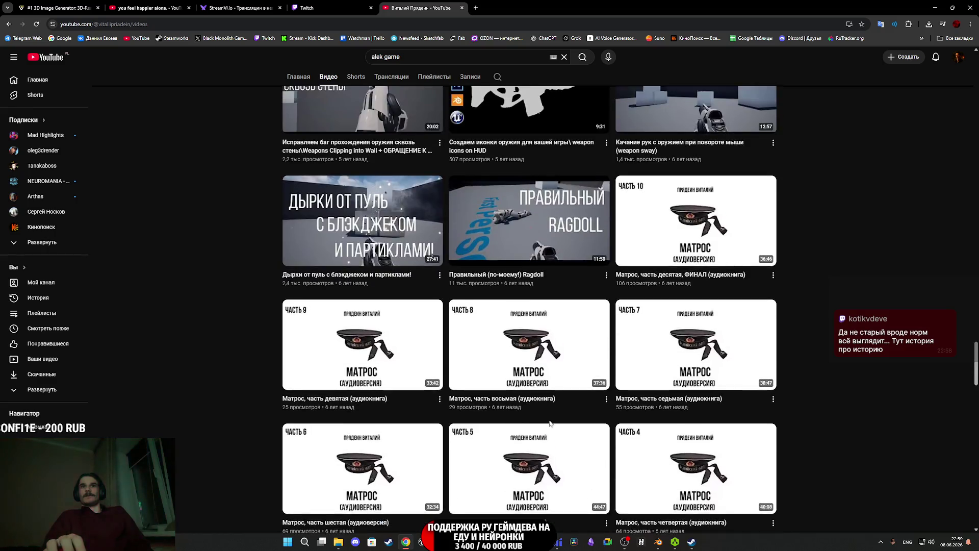
pyautogui.scroll(8, 582, 424)
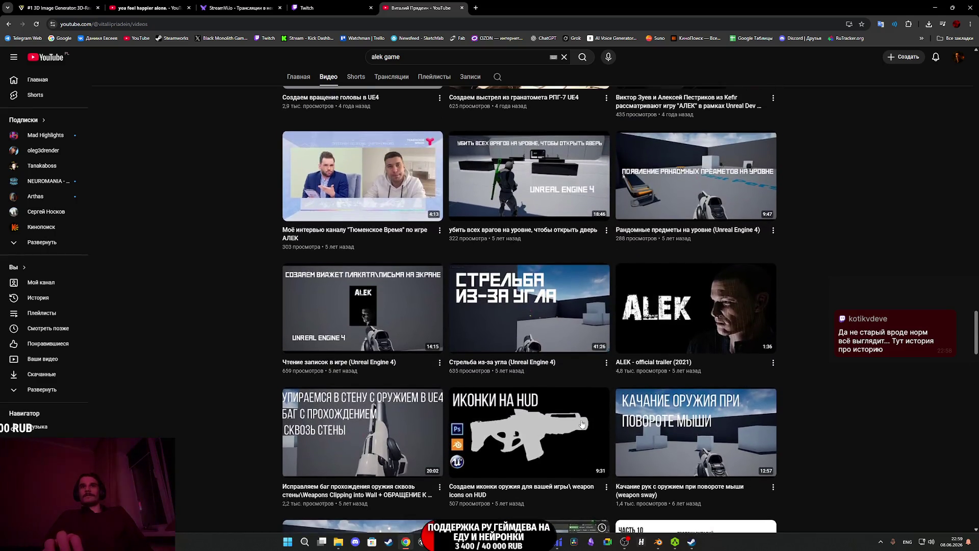
pyautogui.scroll(5, 582, 424)
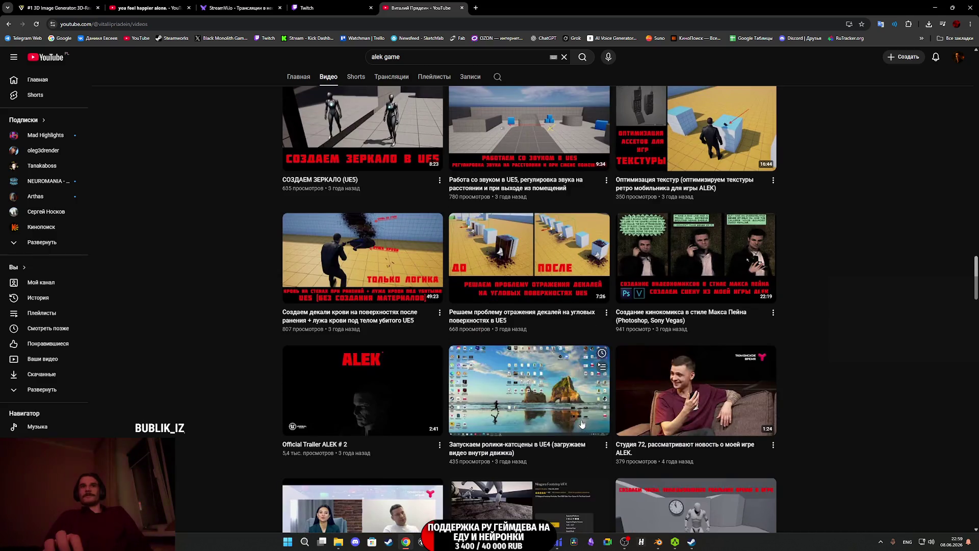
pyautogui.scroll(2, 582, 423)
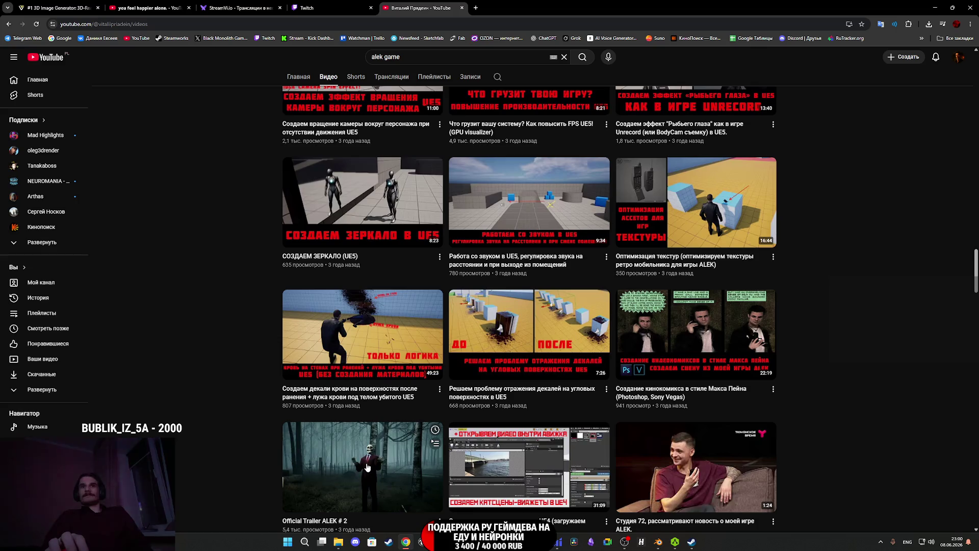
pyautogui.middleClick(368, 467)
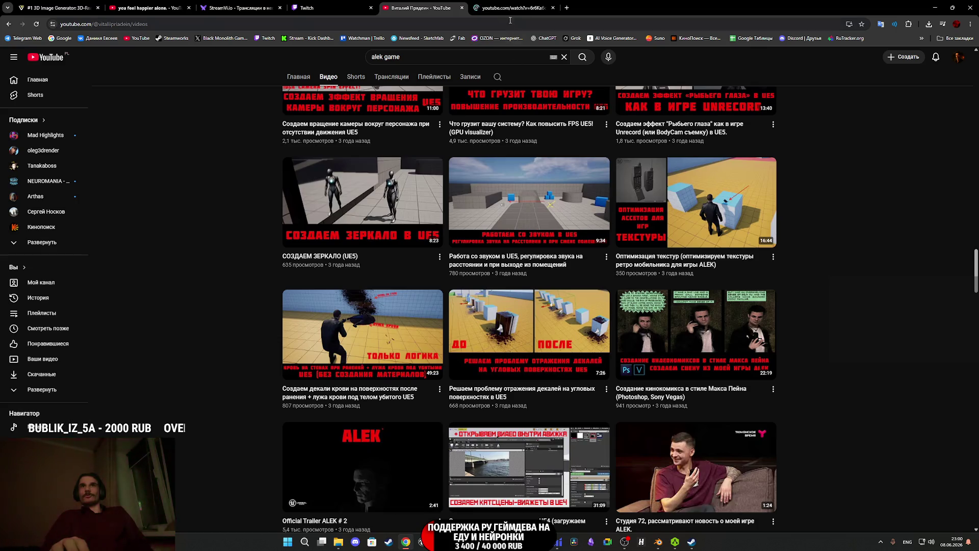
pyautogui.click(510, 8)
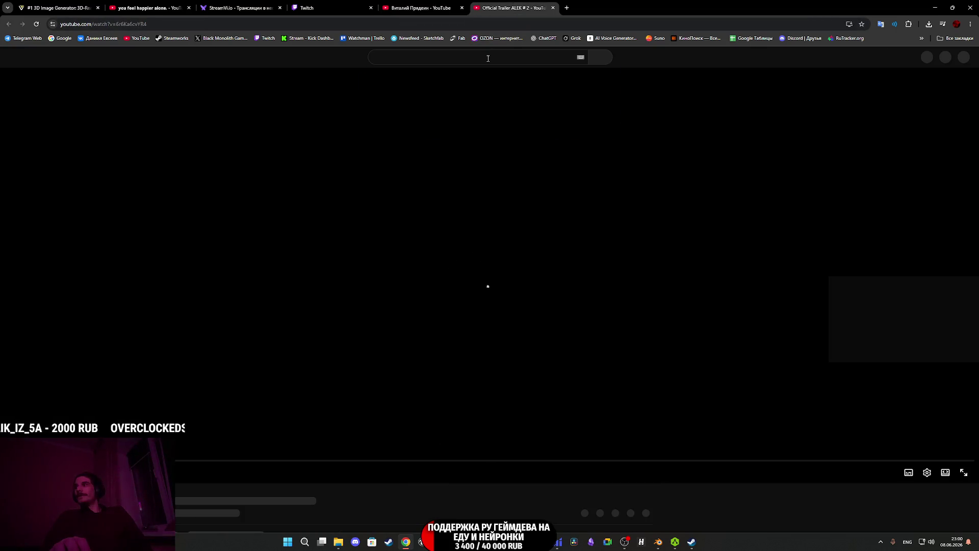
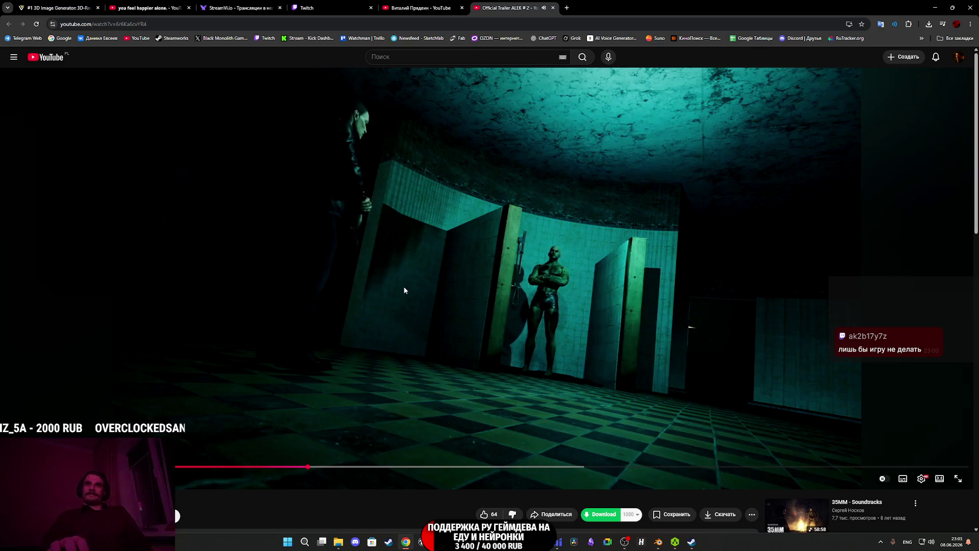
# Pause and resume the horror trailer a few times.
pyautogui.click(560, 274)
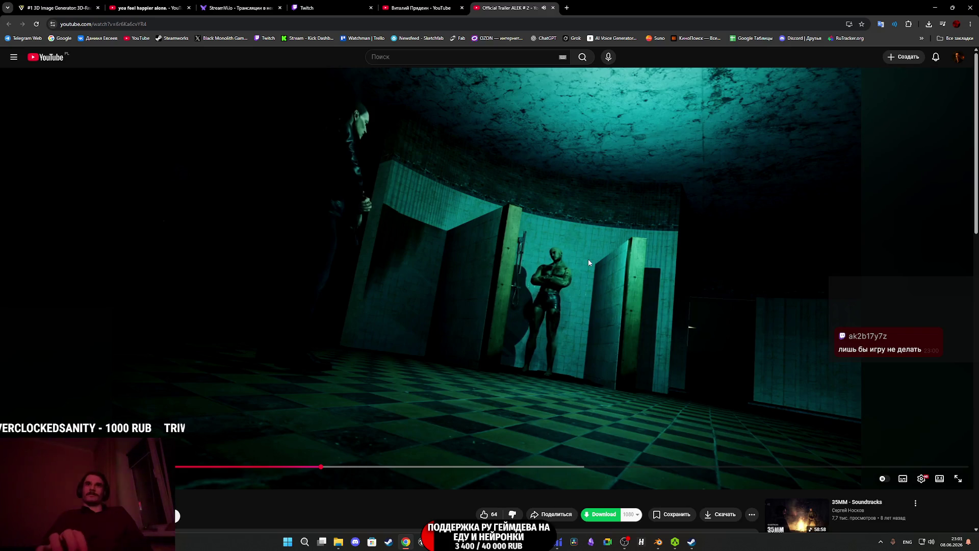
pyautogui.click(574, 265)
pyautogui.click(572, 267)
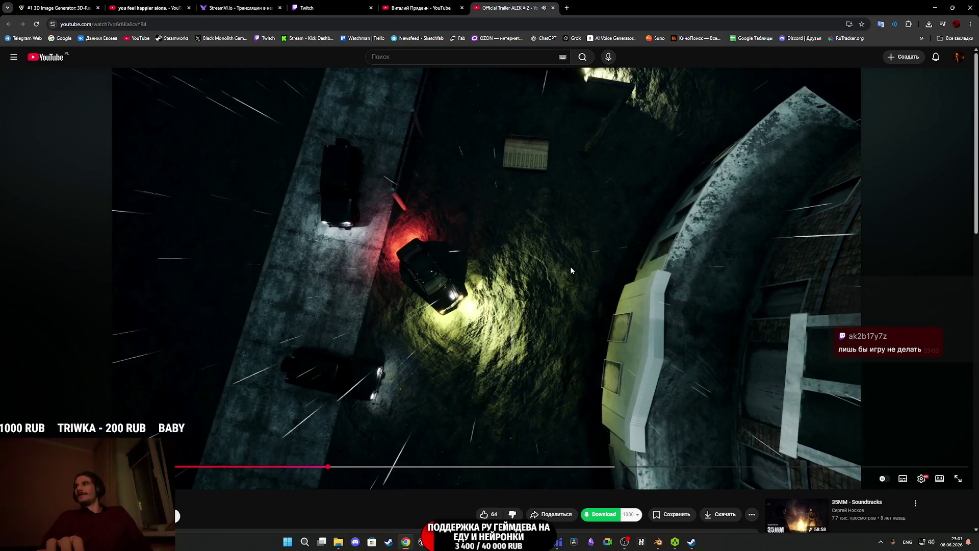
pyautogui.click(569, 267)
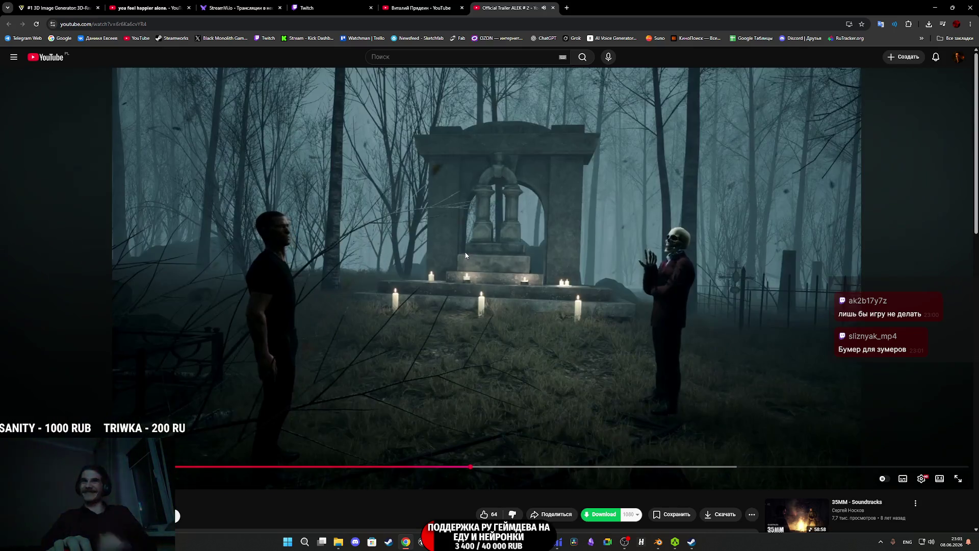
# Pause the trailer, then close the trailer tab and the other YouTube channel tab.
pyautogui.click(414, 86)
pyautogui.middleClick(500, 4)
pyautogui.middleClick(425, 7)
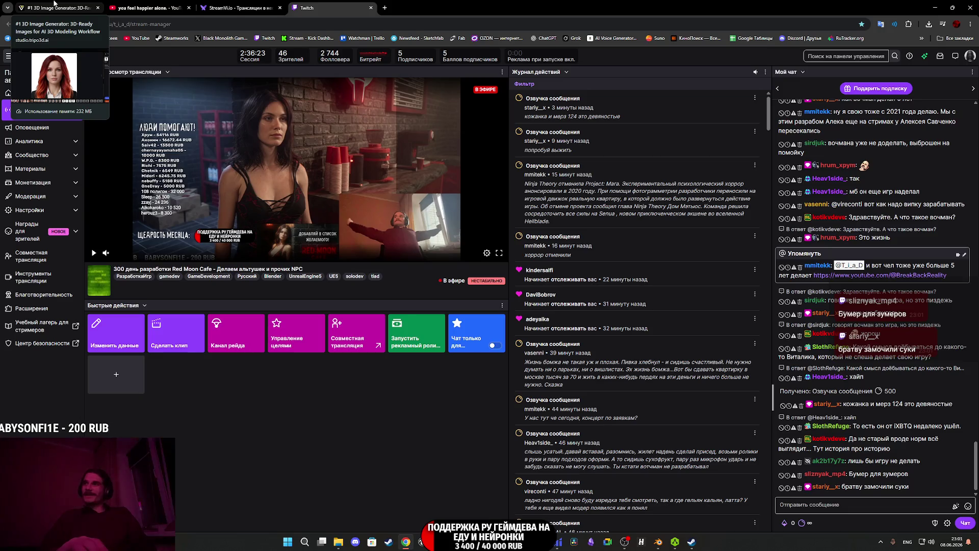
# View the red-haired portrait in the Tripo tab, return to Twitch, then show the BREAK BACK channel.
pyautogui.click(53, 2)
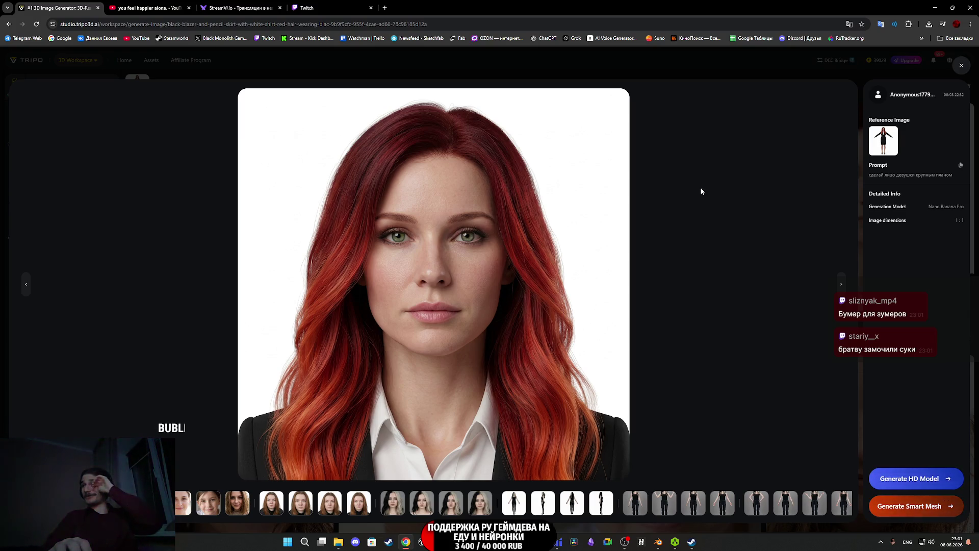
pyautogui.click(325, 3)
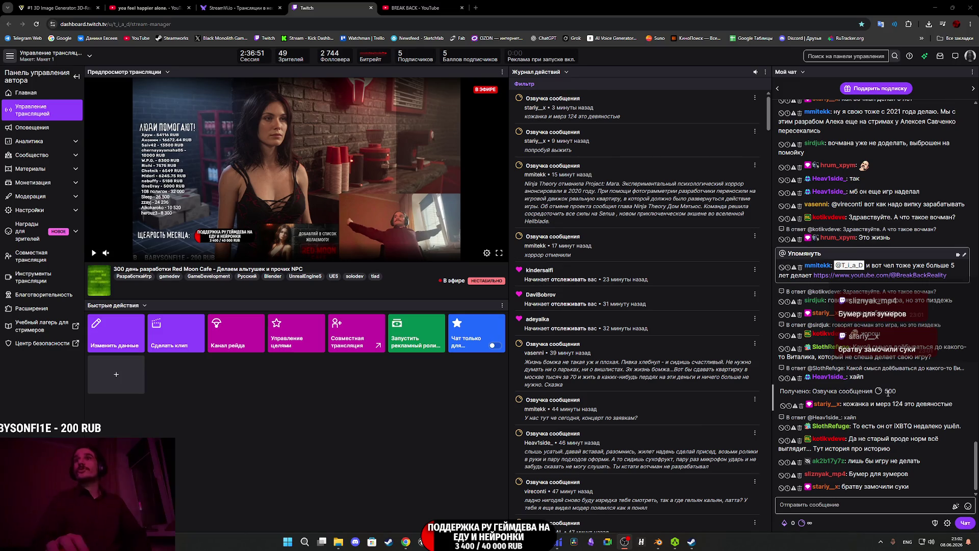
pyautogui.click(388, 5)
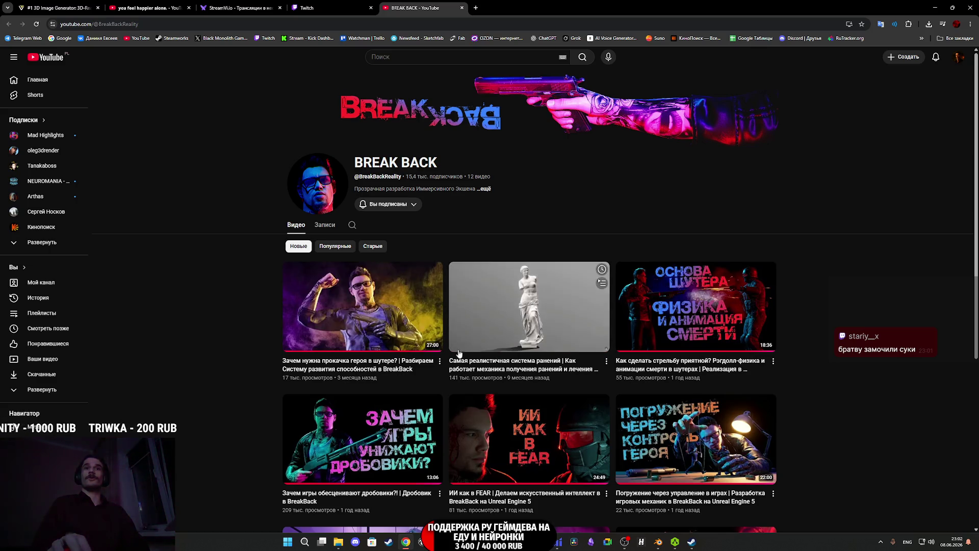
# Find BREAK BACK's shotgun-devaluing video on the channel and open it in its own tab.
pyautogui.scroll(-2, 400, 346)
pyautogui.scroll(-2, 387, 388)
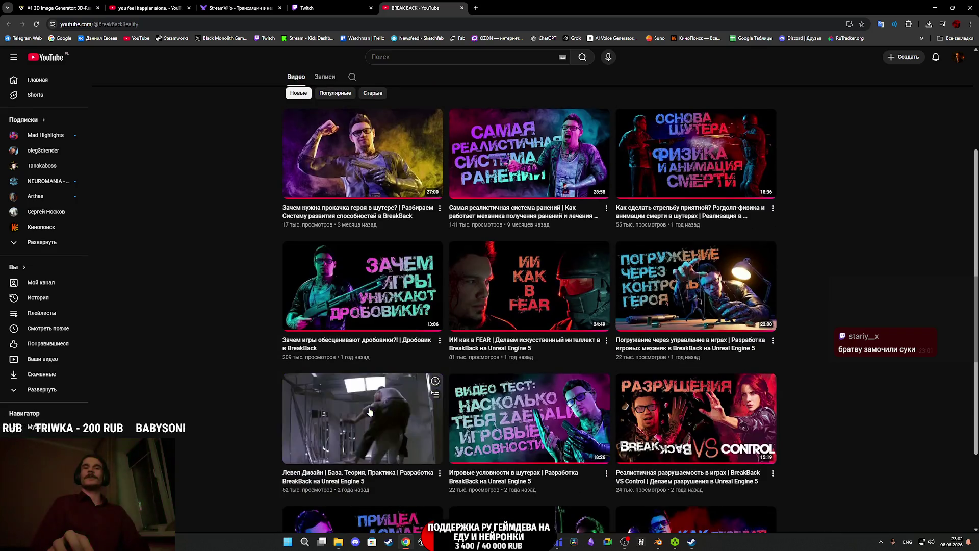
pyautogui.middleClick(371, 418)
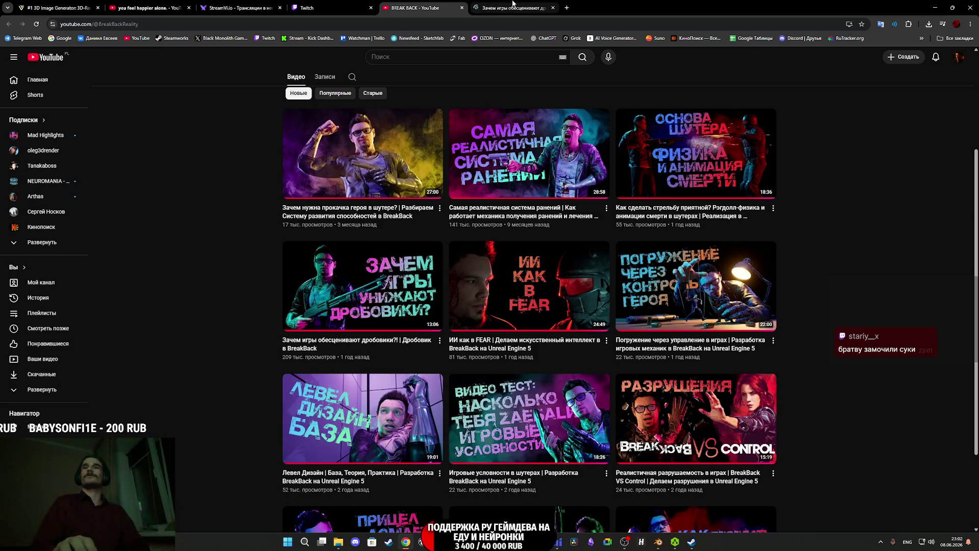
pyautogui.click(504, 4)
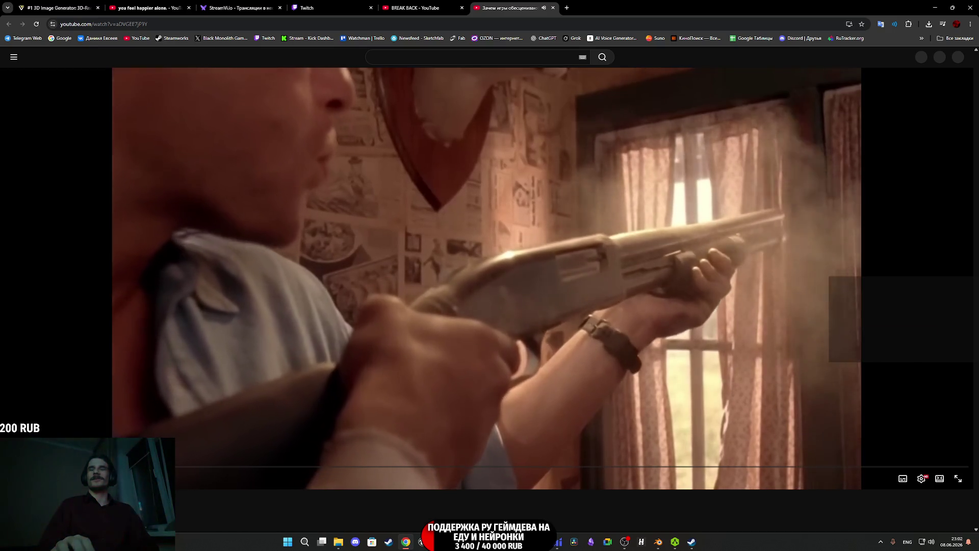
# Skim the shotgun video, pausing and resuming, and skip ahead to about 3:57.
pyautogui.moveTo(153, 465)
pyautogui.mouseDown()
pyautogui.moveTo(62, 466)
pyautogui.moveTo(97, 465)
pyautogui.mouseUp()
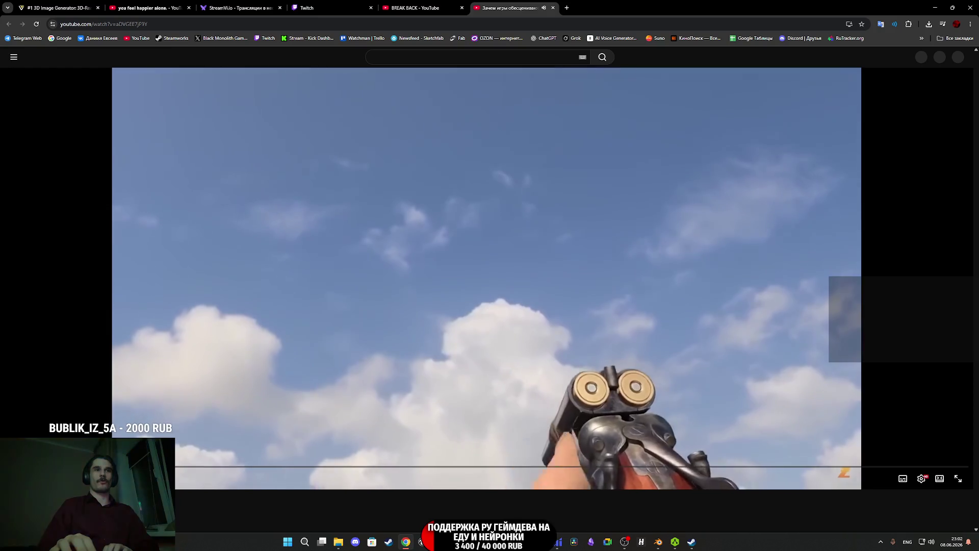
pyautogui.moveTo(95, 466); pyautogui.dragTo(102, 466)
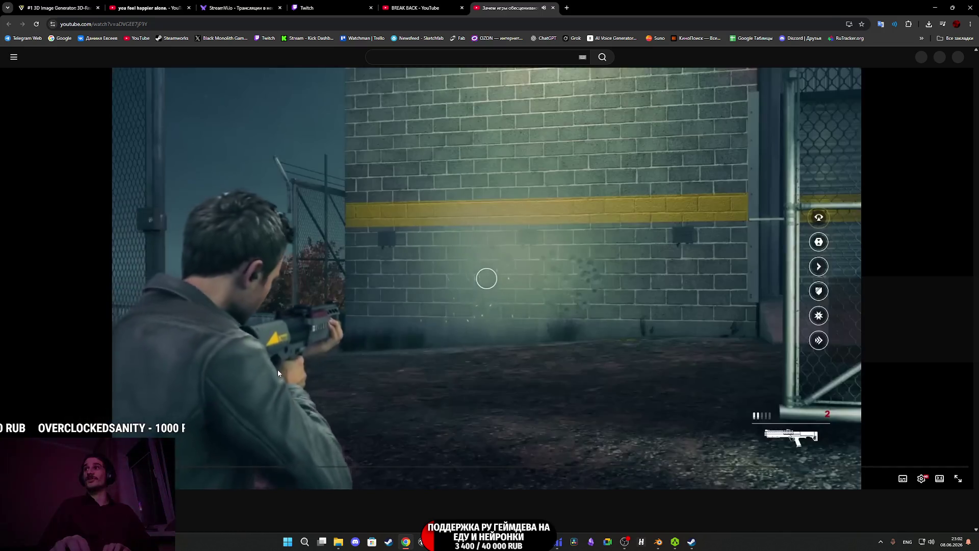
pyautogui.click(277, 373)
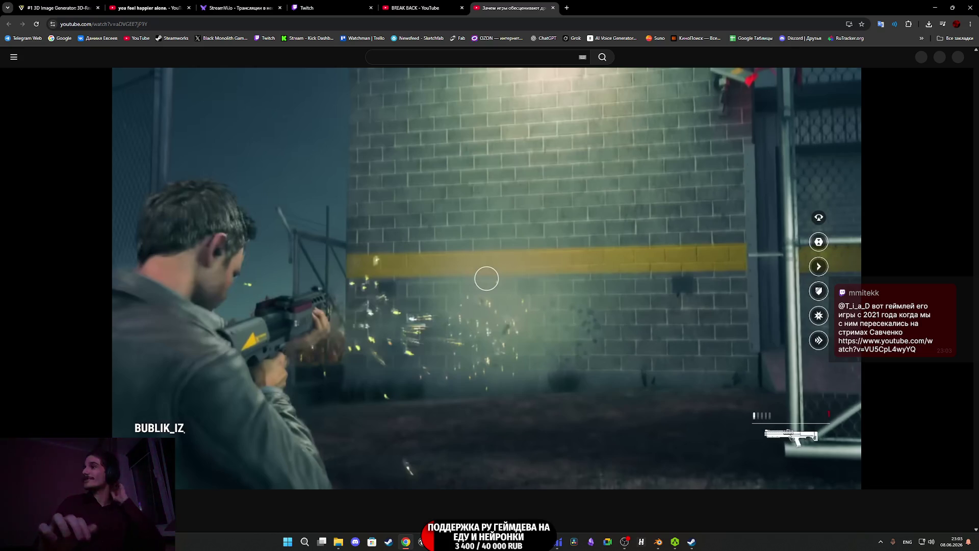
pyautogui.click(516, 273)
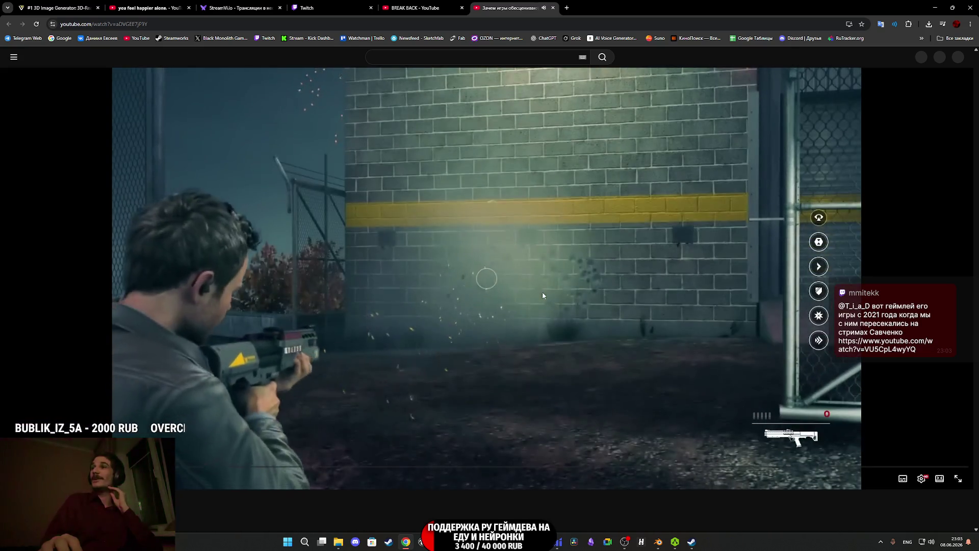
pyautogui.click(516, 278)
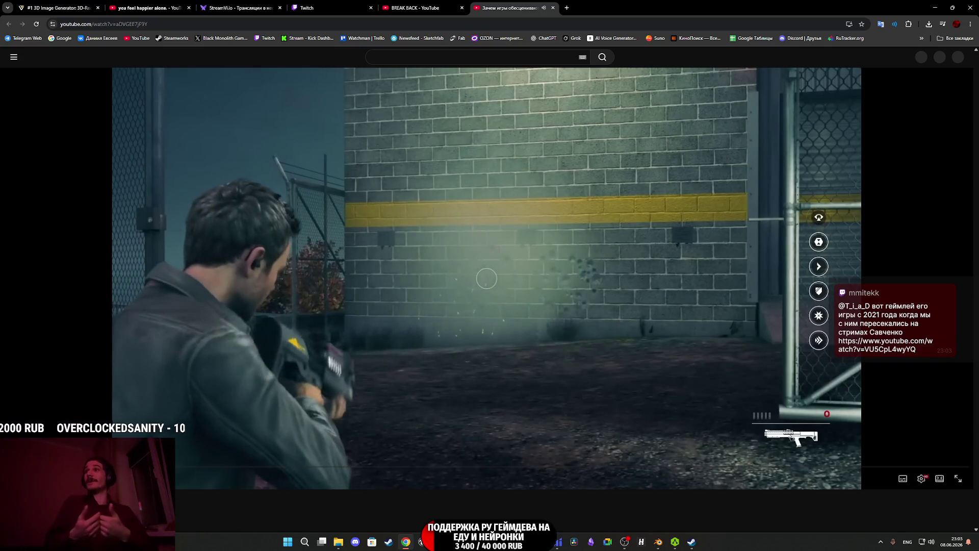
pyautogui.click(641, 320)
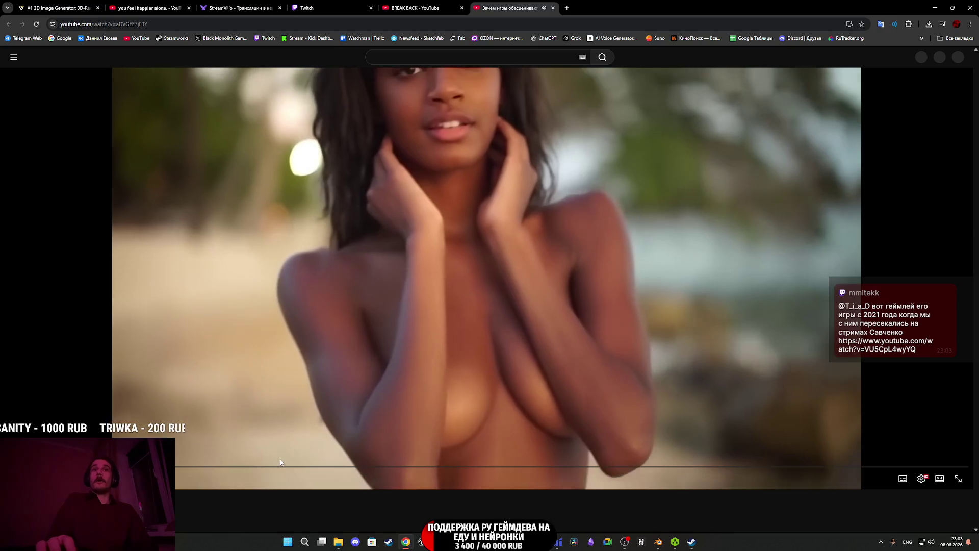
pyautogui.moveTo(280, 461); pyautogui.dragTo(165, 465)
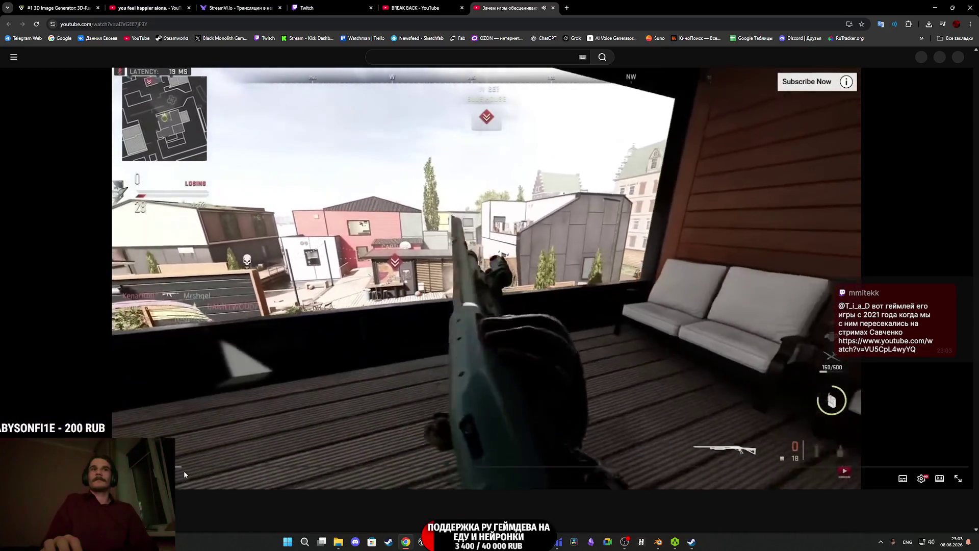
pyautogui.moveTo(184, 474); pyautogui.dragTo(297, 468)
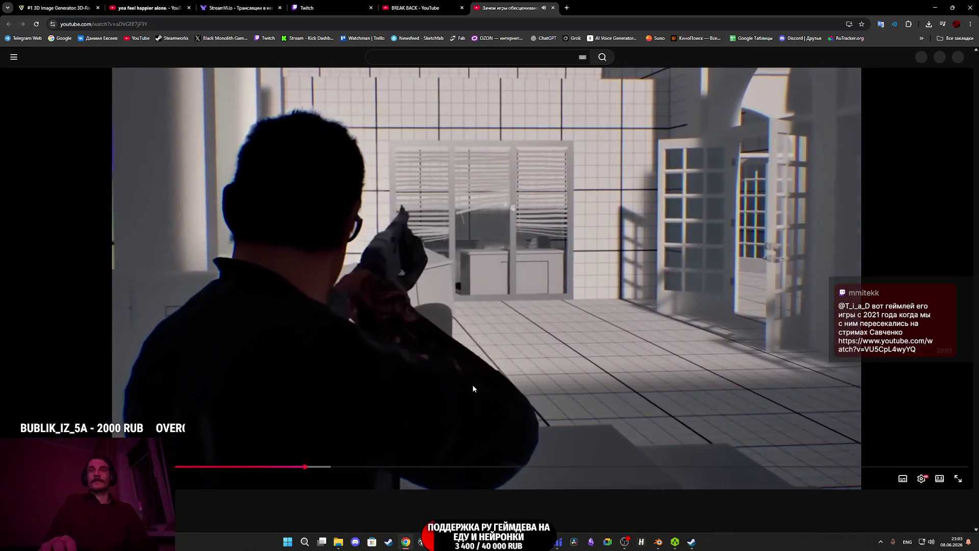
# Pause the shotgun video, then return to the BREAK BACK channel page via the channel name.
pyautogui.click(473, 384)
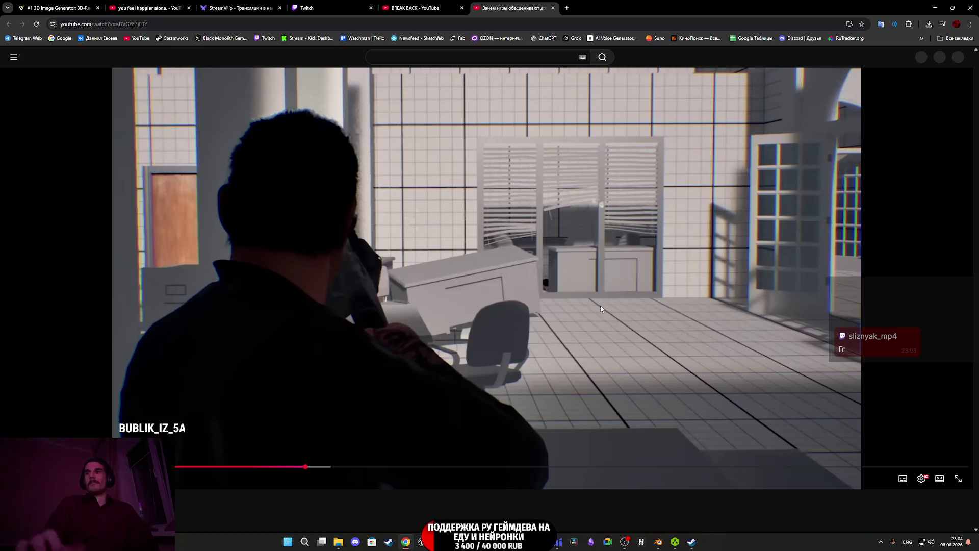
pyautogui.click(601, 309)
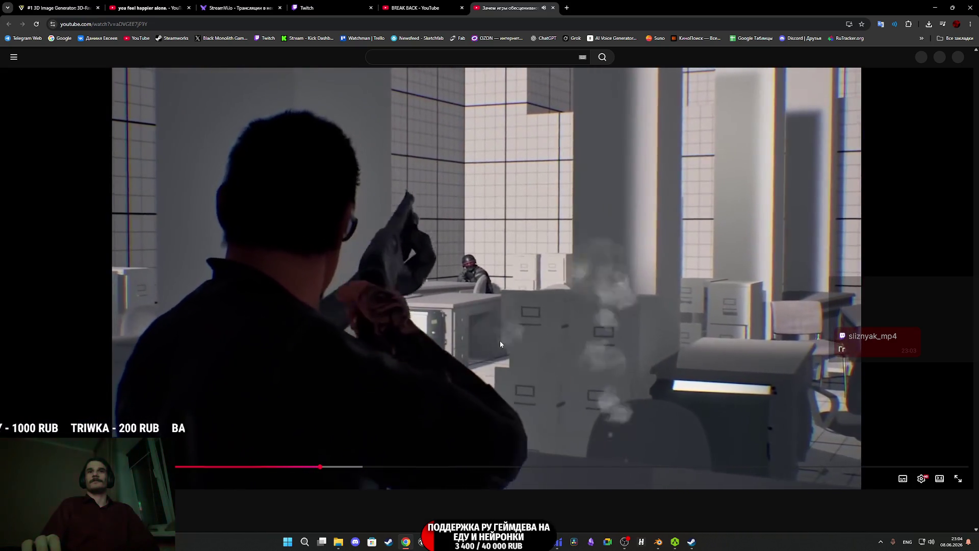
pyautogui.click(499, 341)
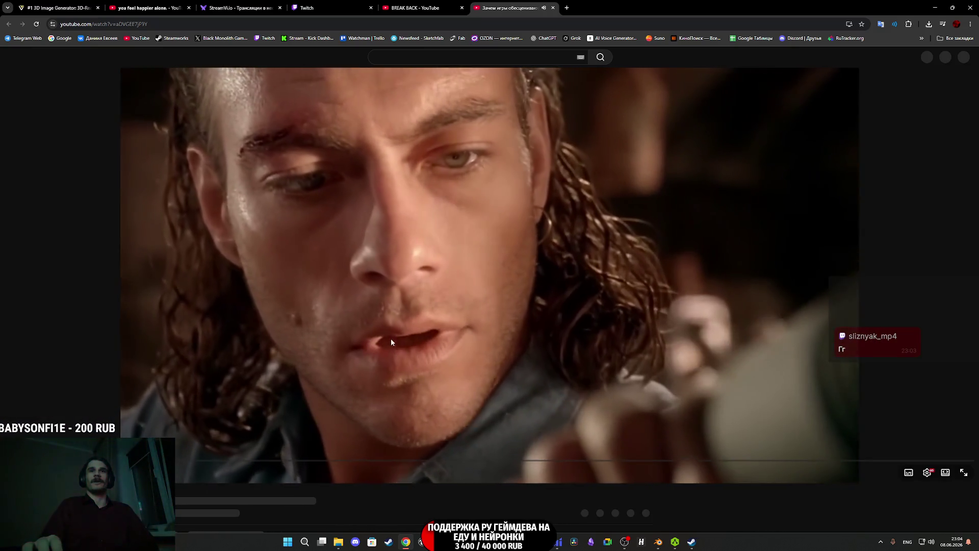
pyautogui.scroll(-4, 111, 306)
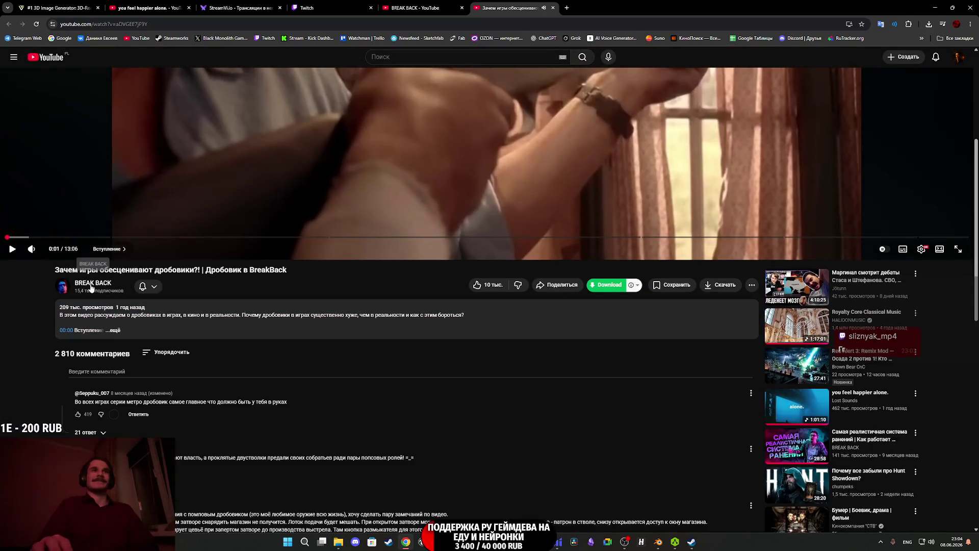
pyautogui.click(107, 284)
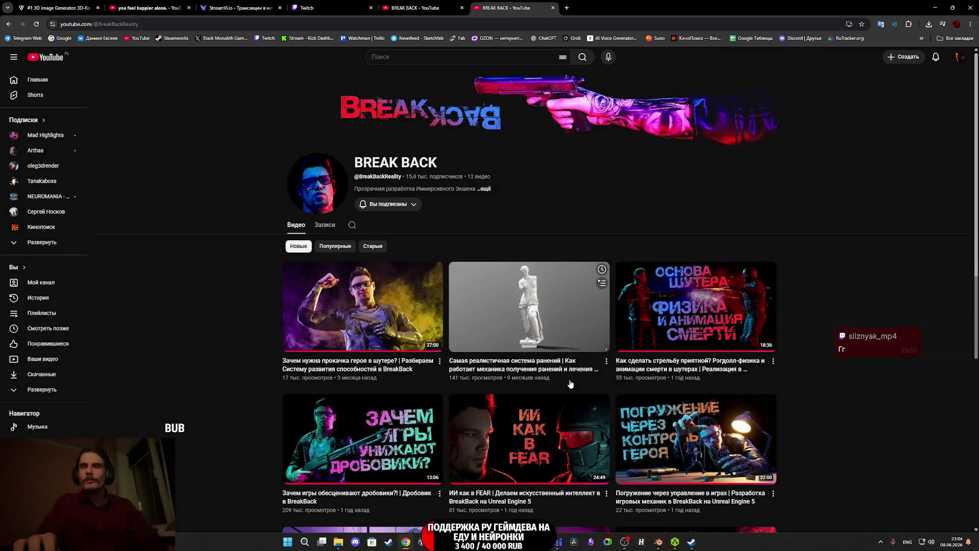
# Open the ragdoll physics and death animations video in a new tab and view it.
pyautogui.scroll(-1, 571, 391)
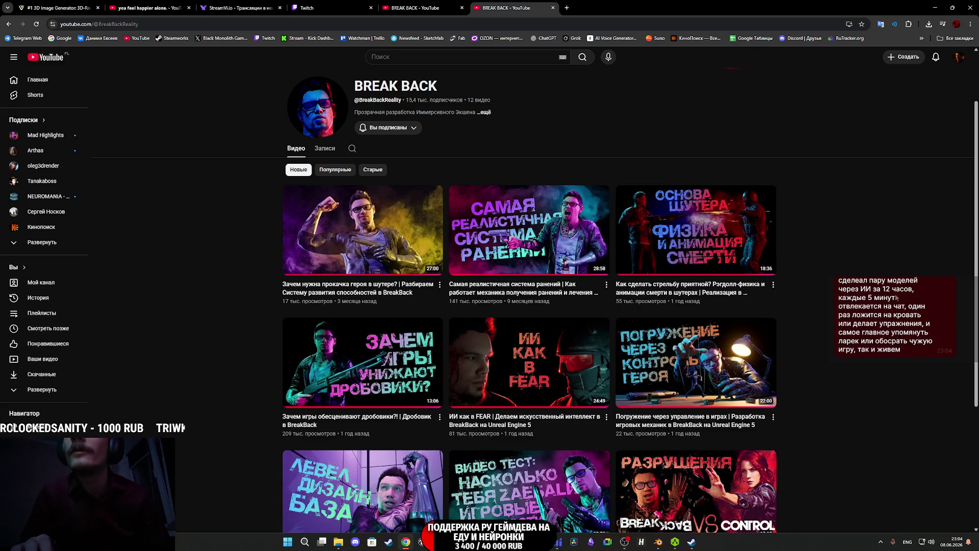
pyautogui.middleClick(714, 234)
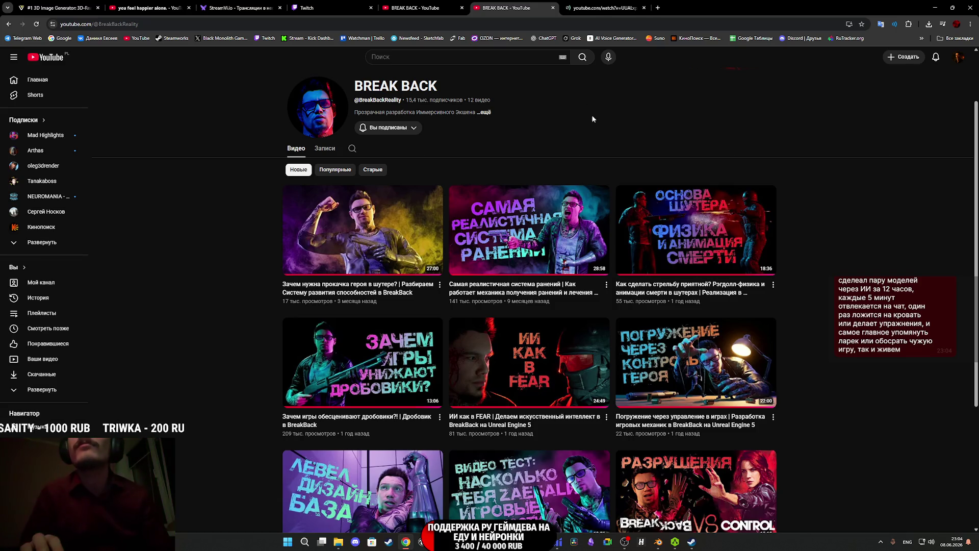
pyautogui.click(603, 8)
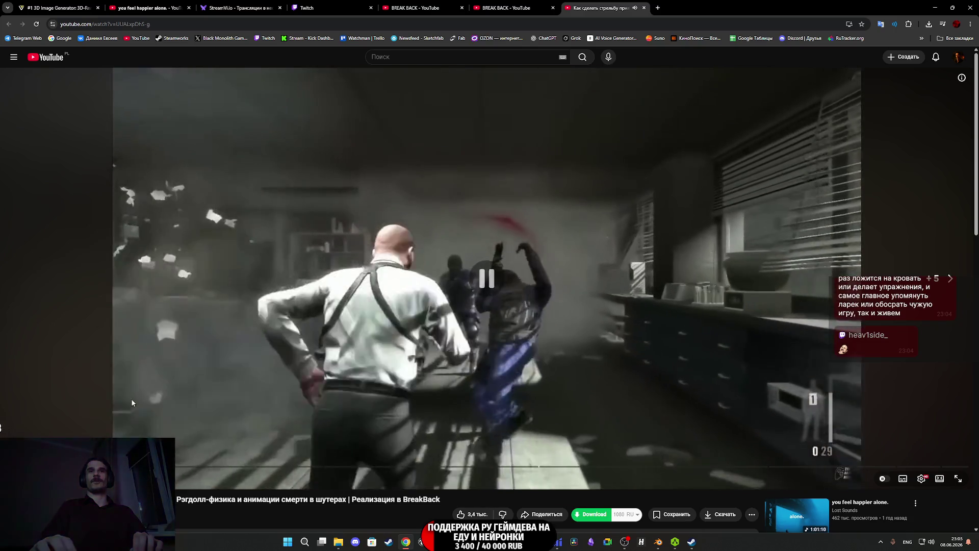
# Pause the ragdoll video and seek ahead past 8:47 to the Unreal editor and rocky-terrain scenes near 11:28.
pyautogui.click(130, 398)
pyautogui.moveTo(76, 466)
pyautogui.mouseDown()
pyautogui.moveTo(51, 467)
pyautogui.moveTo(96, 466)
pyautogui.mouseUp()
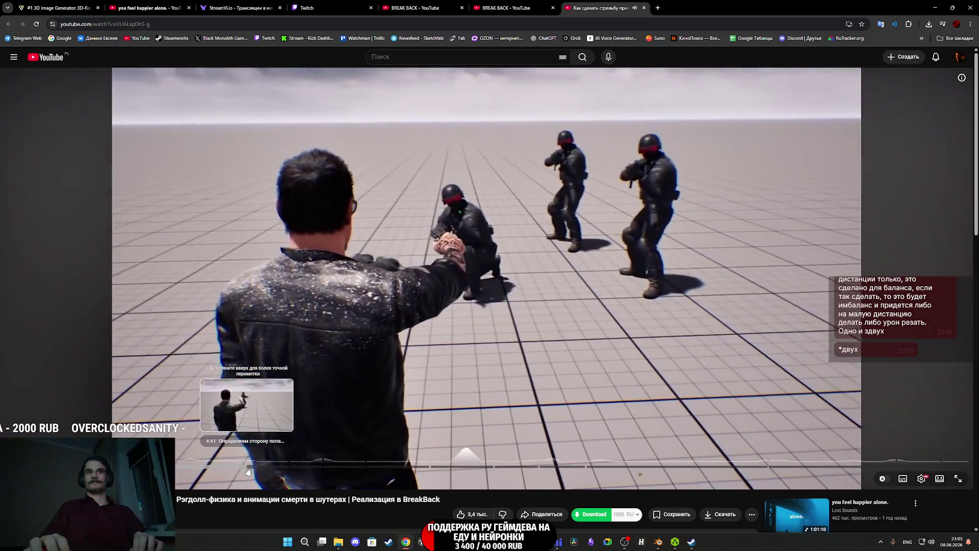
pyautogui.moveTo(289, 469); pyautogui.dragTo(463, 468)
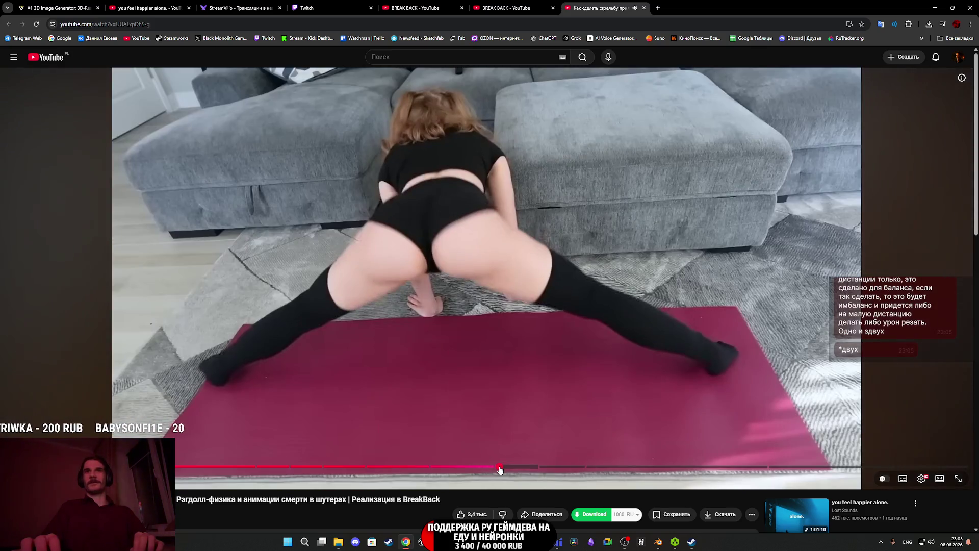
pyautogui.click(500, 467)
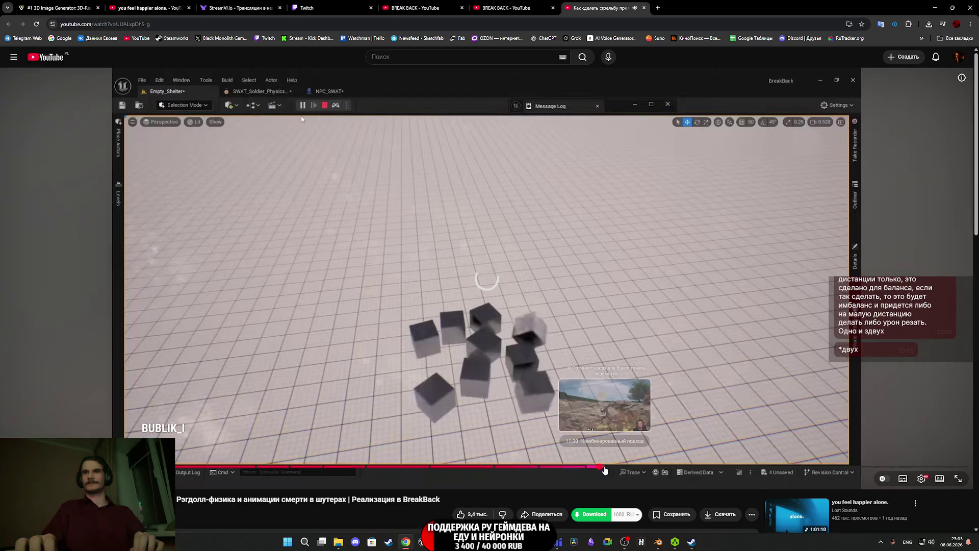
pyautogui.click(603, 468)
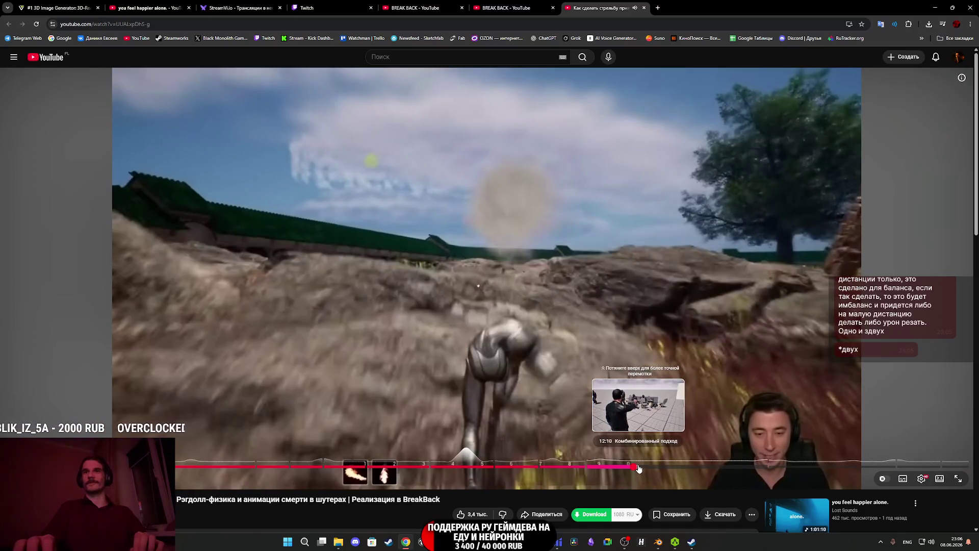
# Watch from the 12:10 office-shooting scene, pausing at several moments, then skip near the end.
pyautogui.click(640, 469)
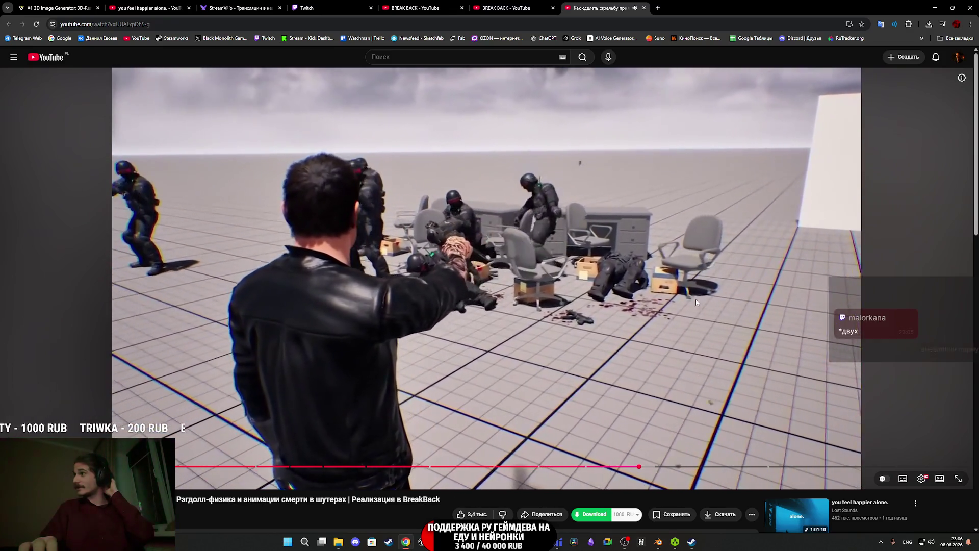
pyautogui.click(696, 301)
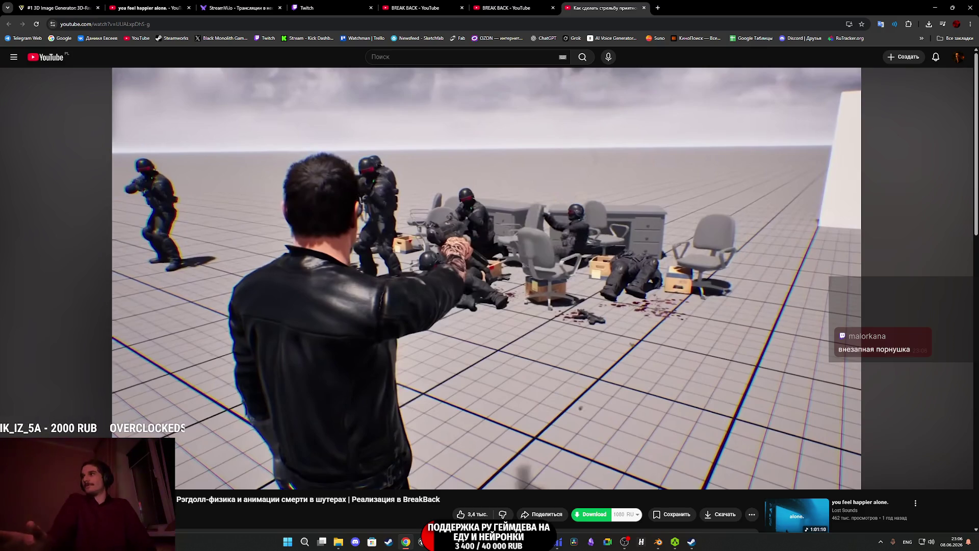
pyautogui.click(666, 332)
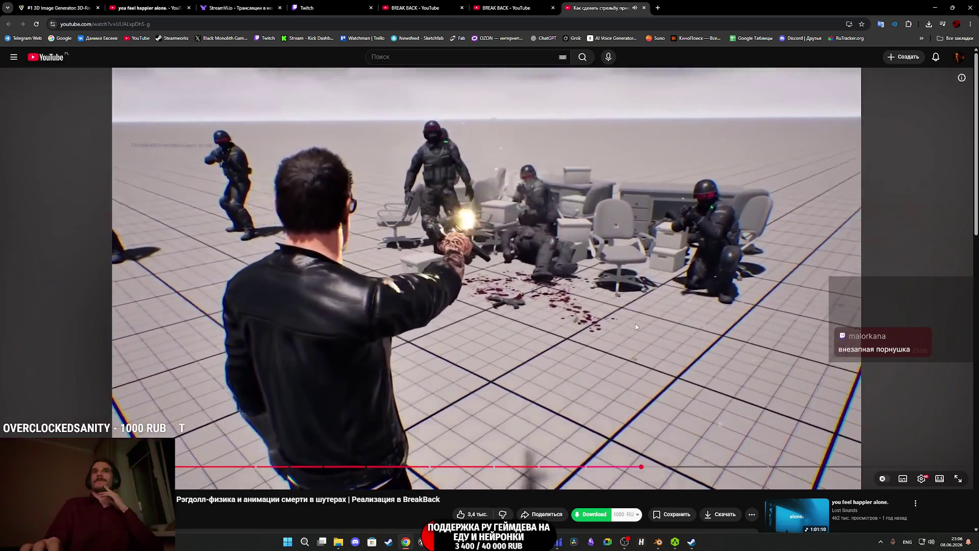
pyautogui.click(635, 323)
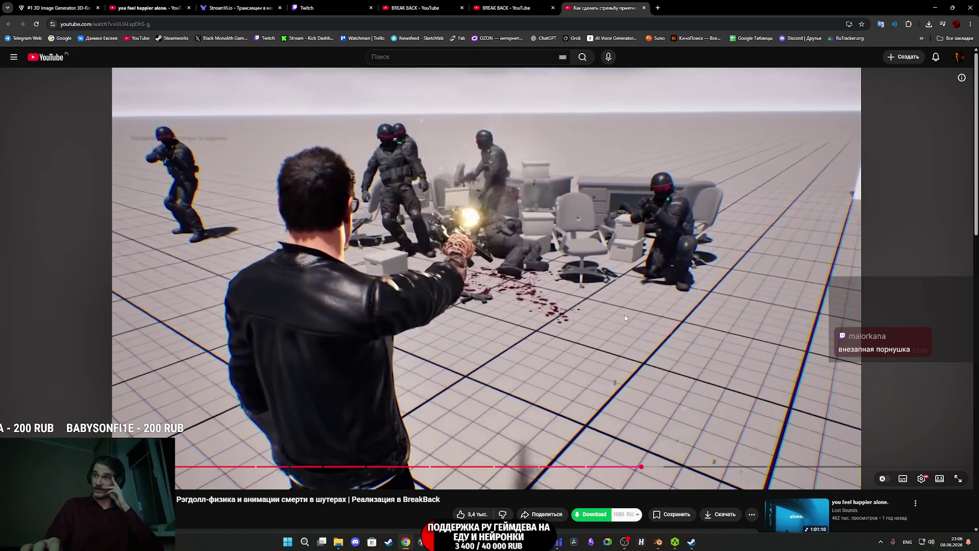
pyautogui.click(624, 315)
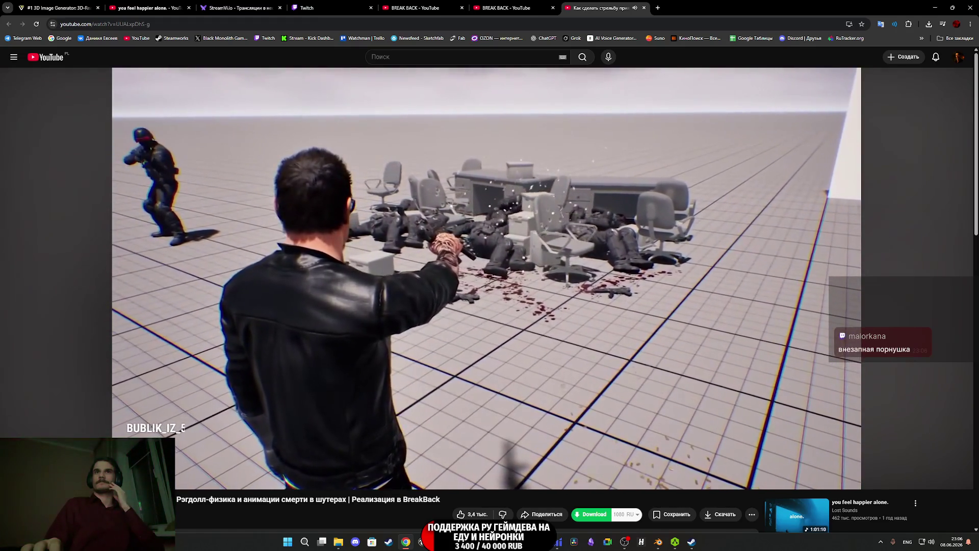
pyautogui.click(534, 316)
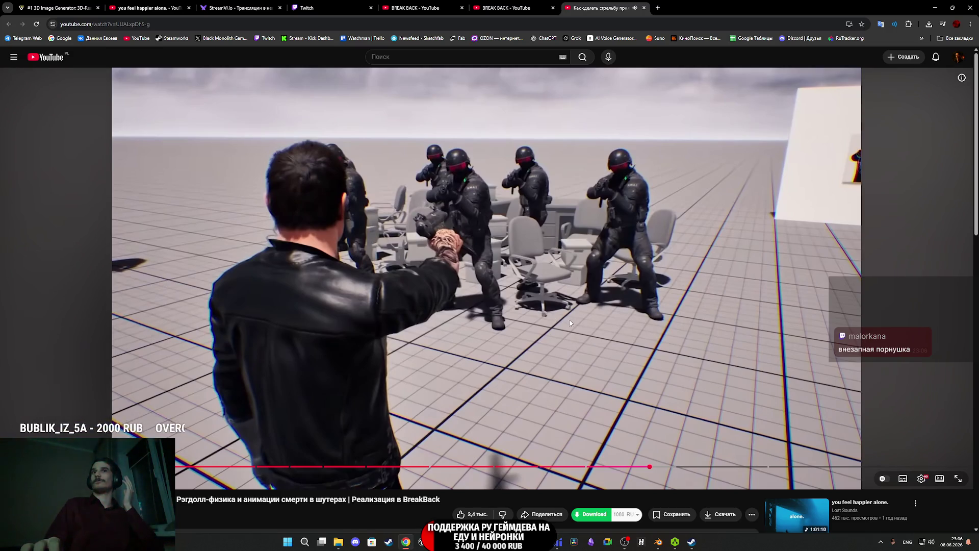
pyautogui.click(567, 318)
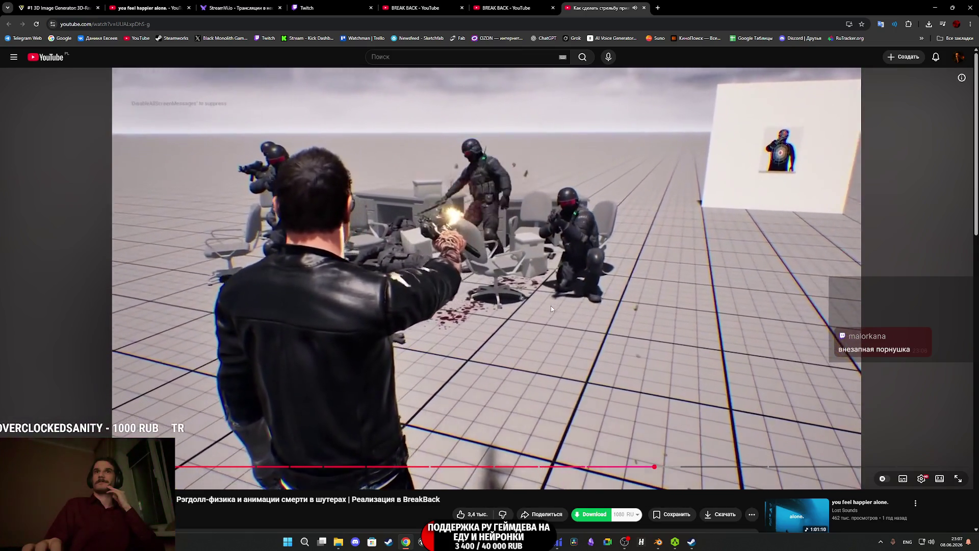
pyautogui.click(534, 296)
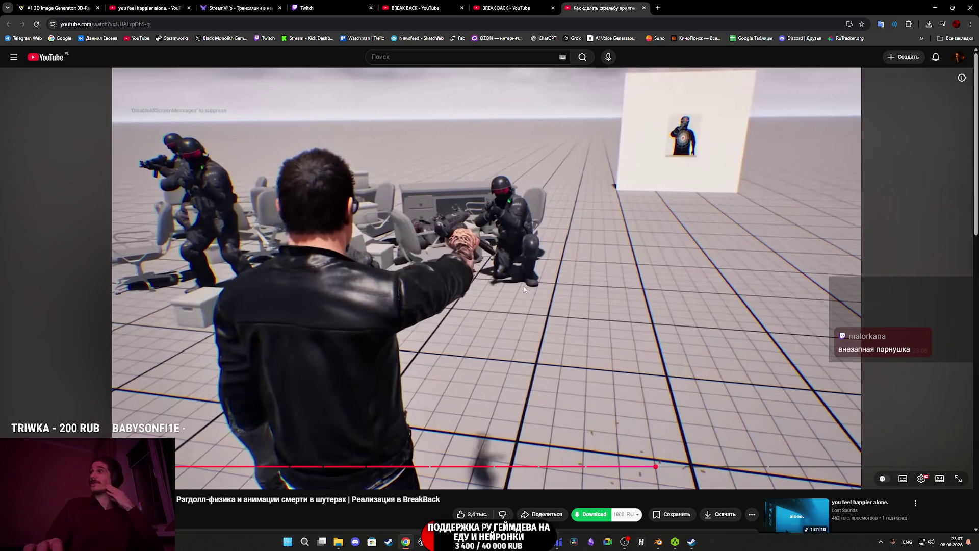
pyautogui.click(523, 287)
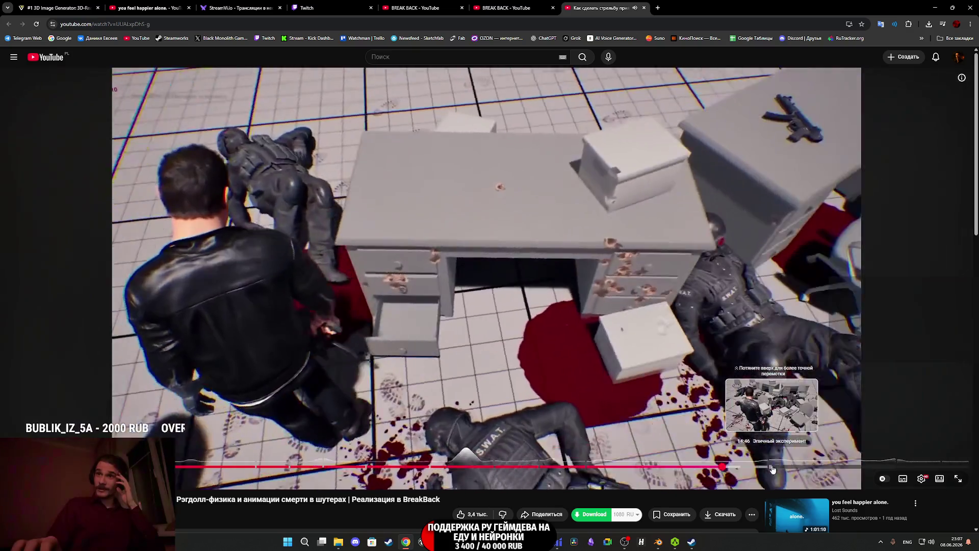
pyautogui.click(773, 469)
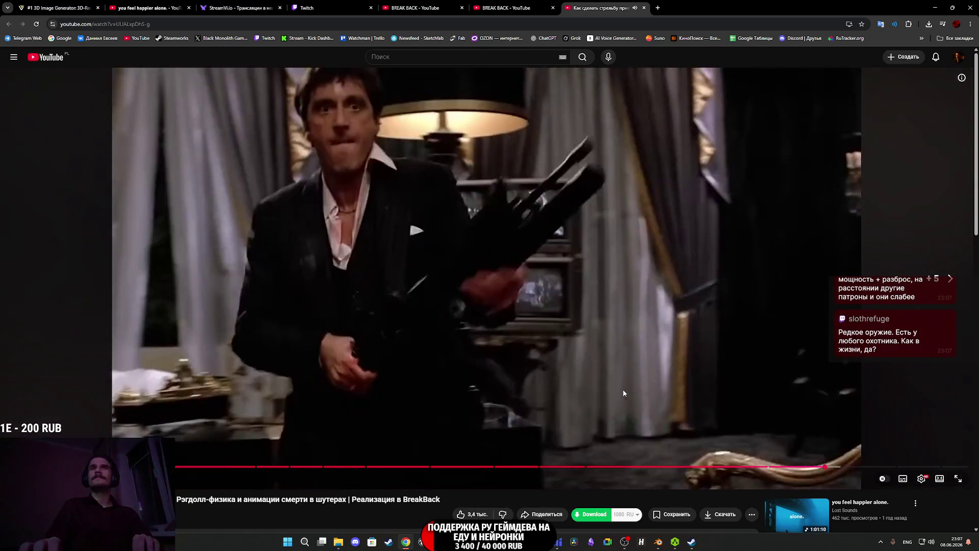
# Skip the ragdoll video forward with L twice and pause at the minigun scene with K.
pyautogui.press('l')
pyautogui.press('l')
pyautogui.press('l')
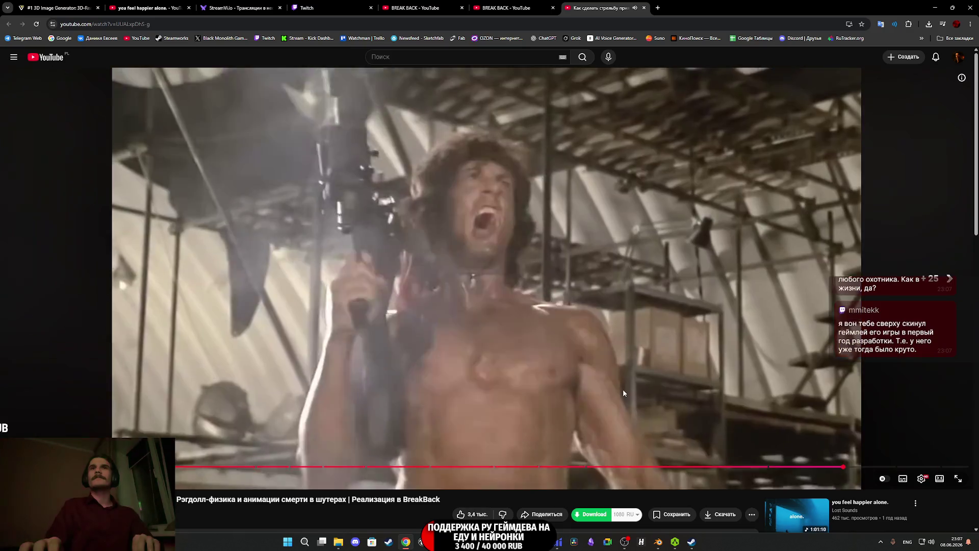
pyautogui.press('l')
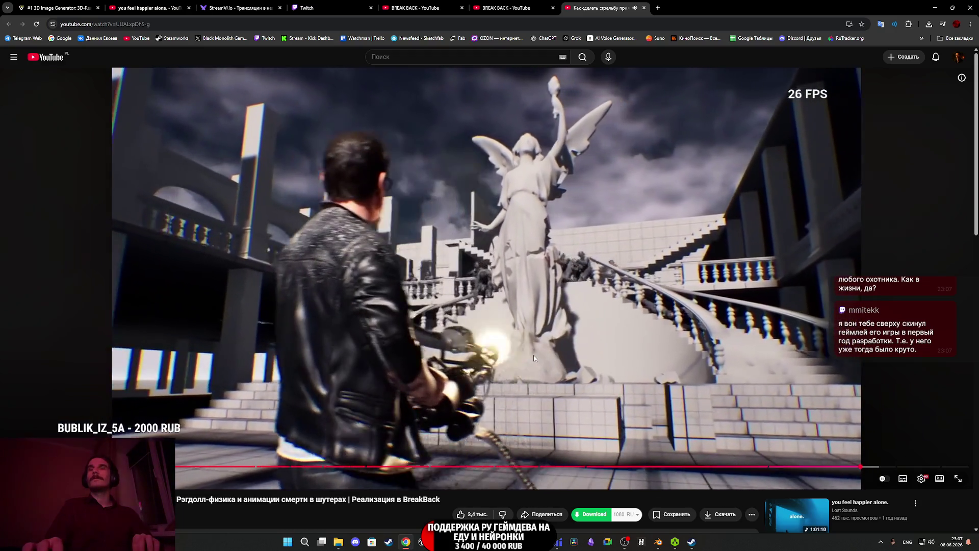
pyautogui.press('k')
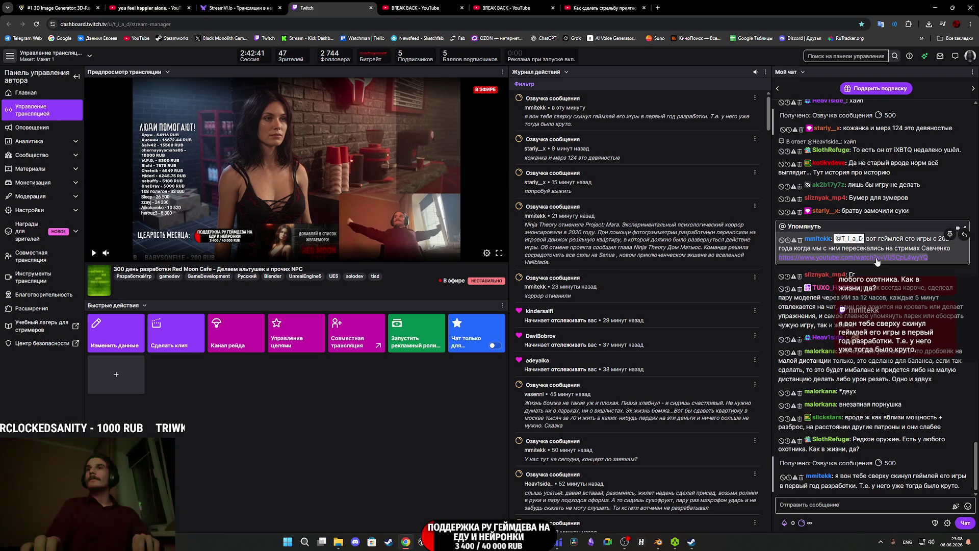
# Open the TYLER BLAKE Cover Action gameplay concept video, read its expanded description, and resume playback.
pyautogui.click(440, 7)
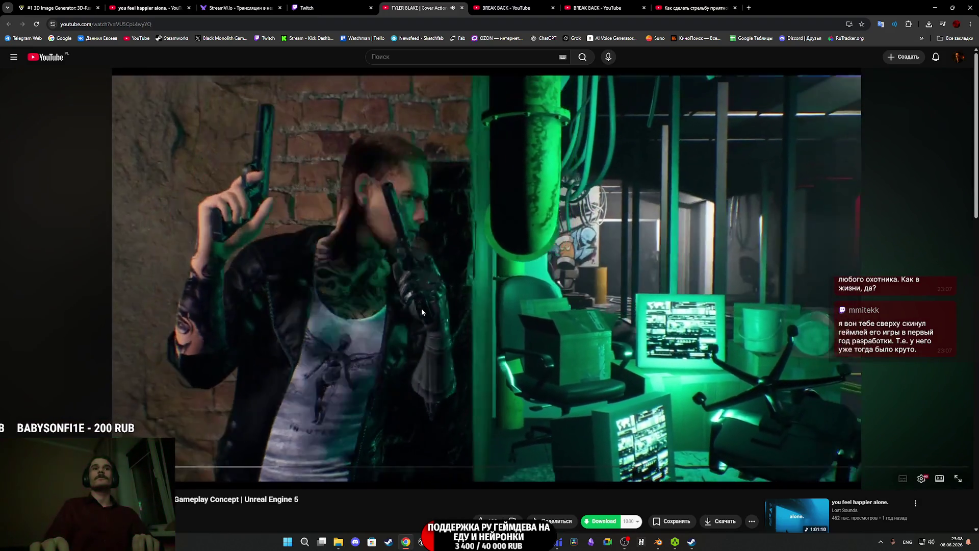
pyautogui.click(422, 312)
pyautogui.scroll(-3, 428, 316)
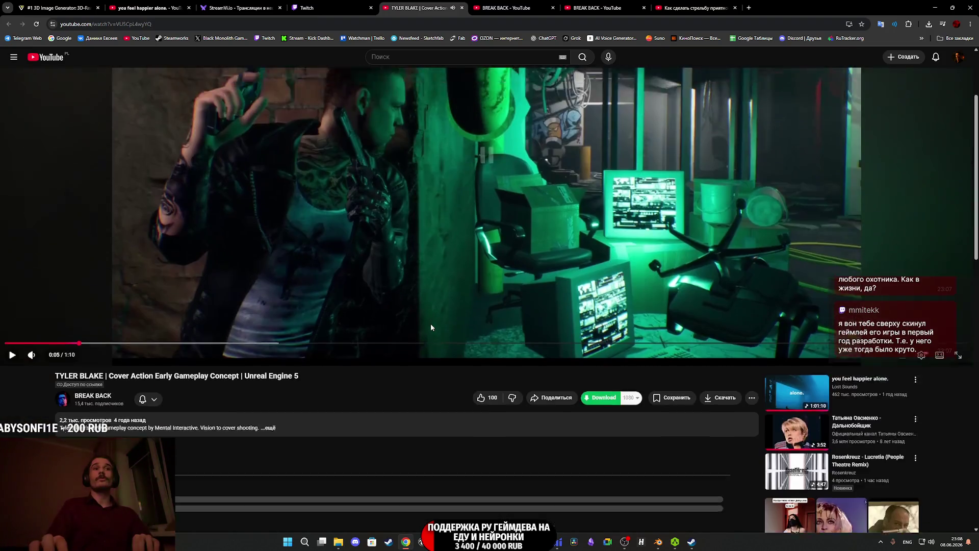
pyautogui.click(172, 398)
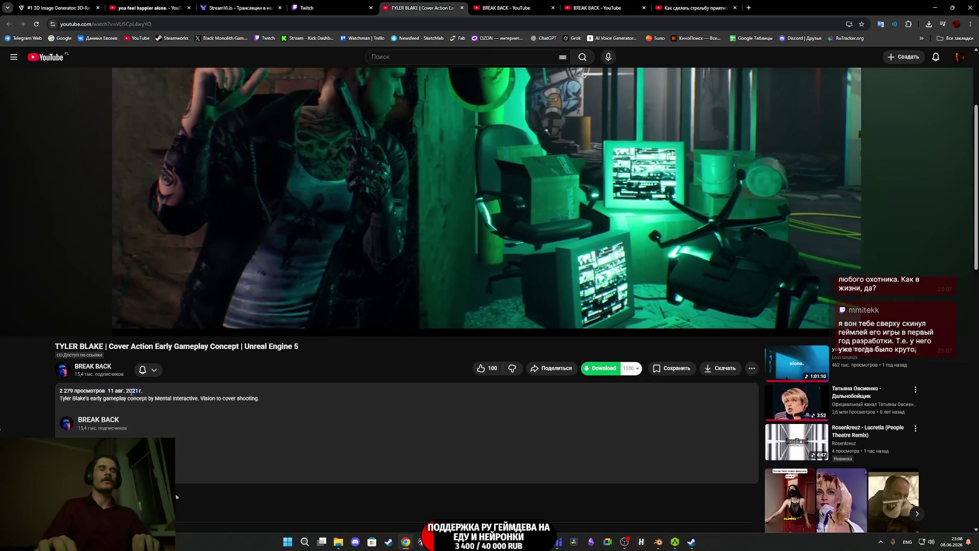
pyautogui.scroll(-4, 176, 393)
pyautogui.scroll(7, 187, 387)
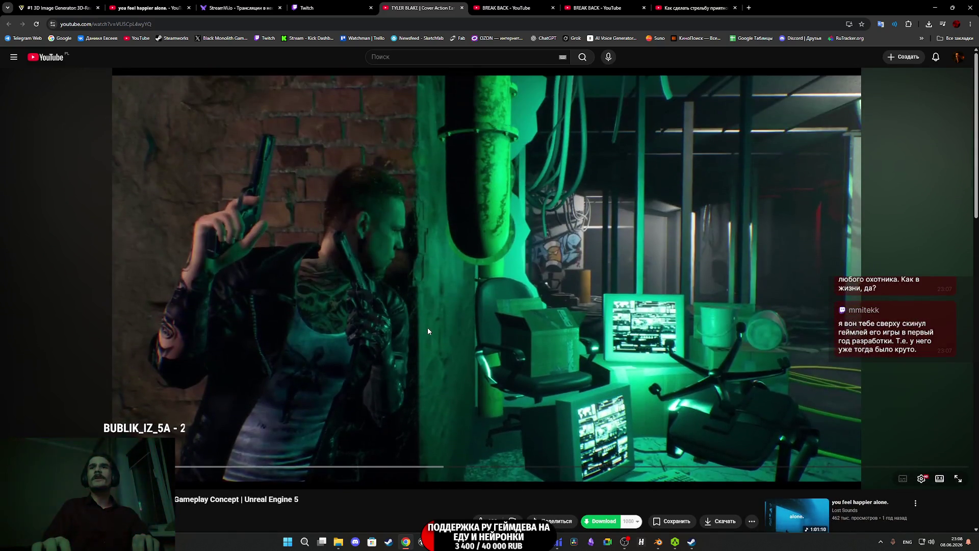
pyautogui.click(454, 342)
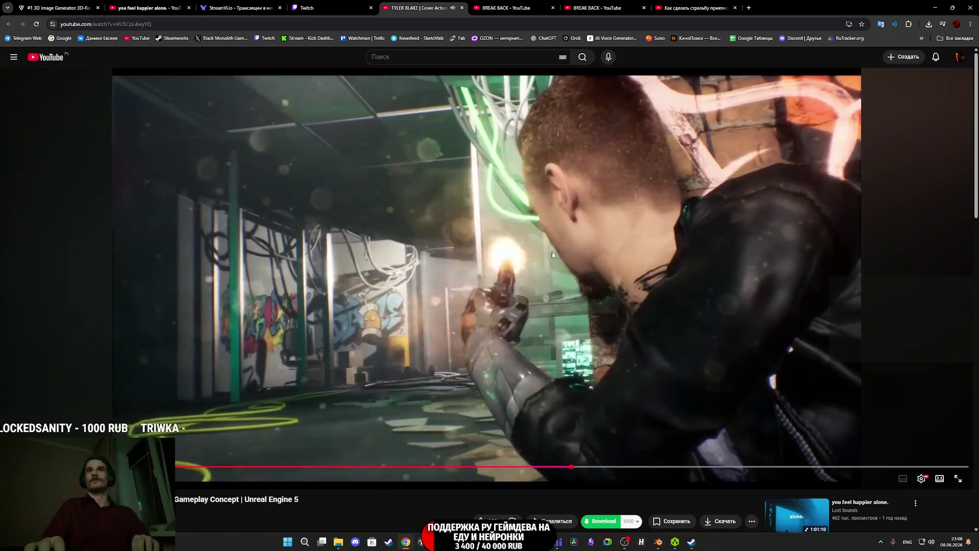
# Let the Tyler Blake gameplay concept video play on to its closing title card.
pyautogui.click(566, 248)
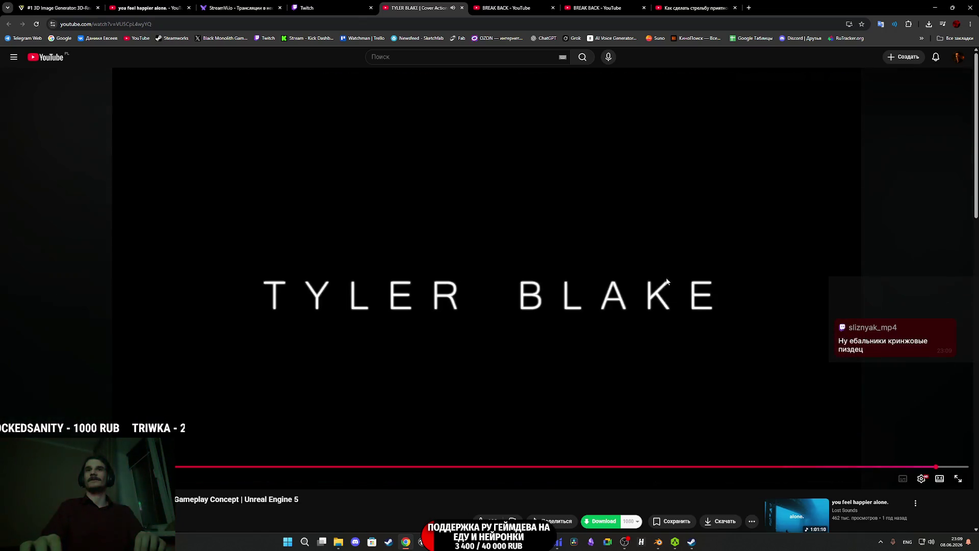
# Close the Tyler Blake video tab, then pause and close the ragdoll-physics video tab.
pyautogui.middleClick(437, 7)
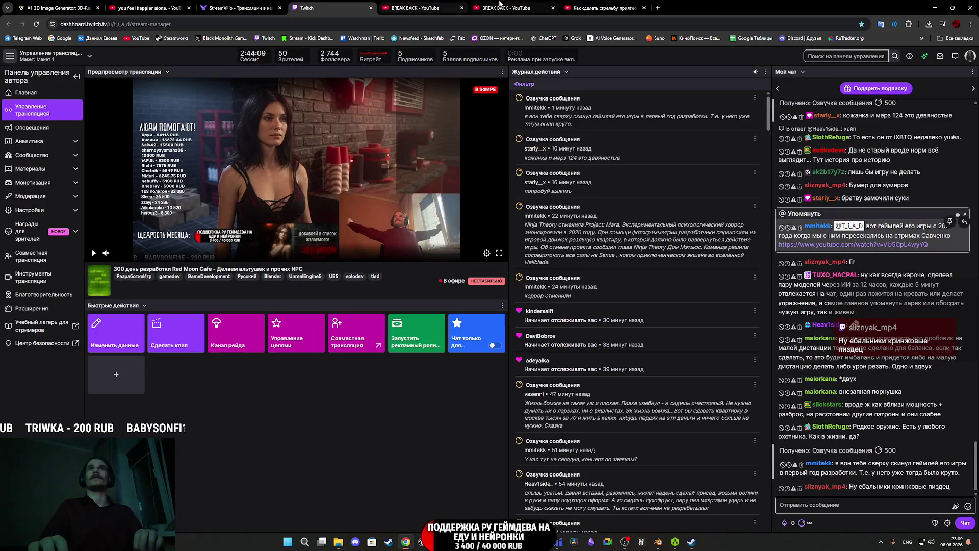
pyautogui.click(511, 4)
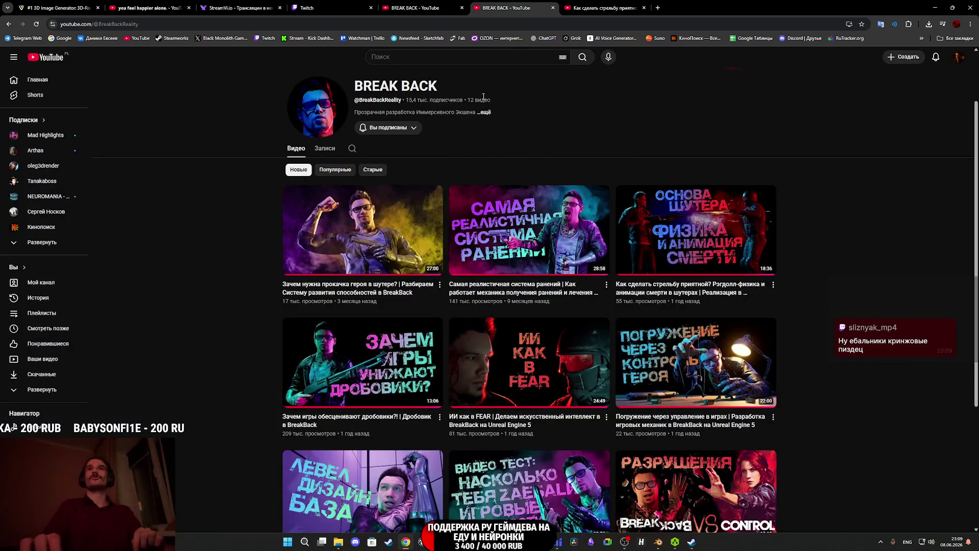
pyautogui.hotkey('ctrl', 'Tab')
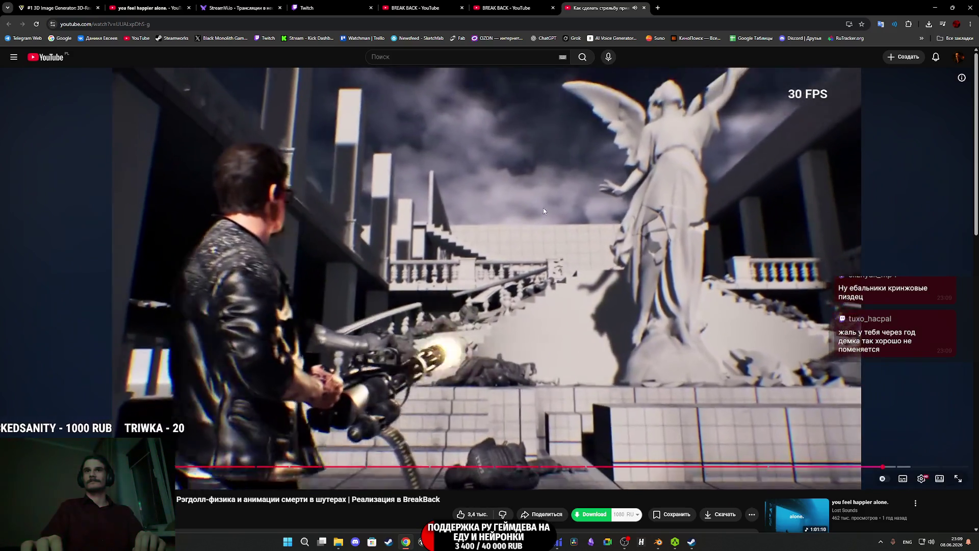
pyautogui.click(547, 199)
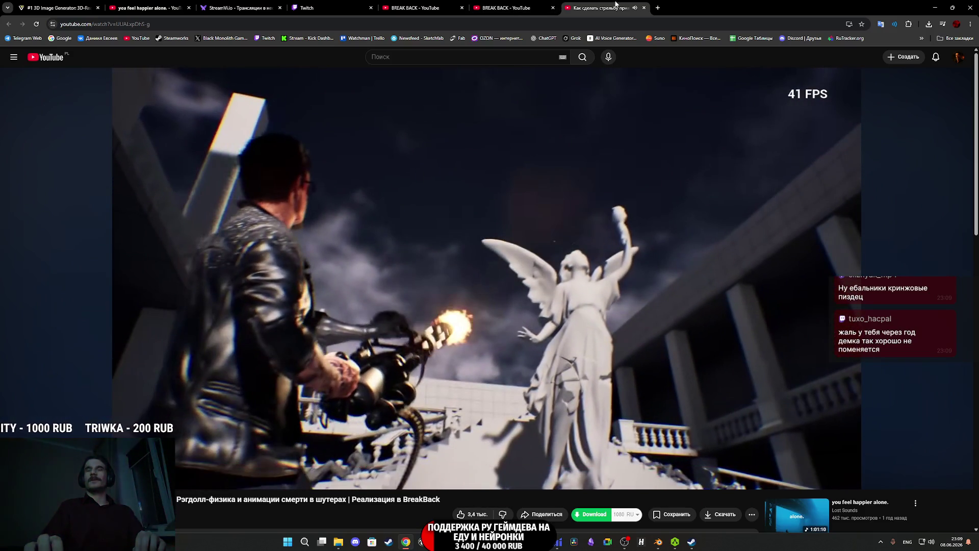
pyautogui.middleClick(615, 4)
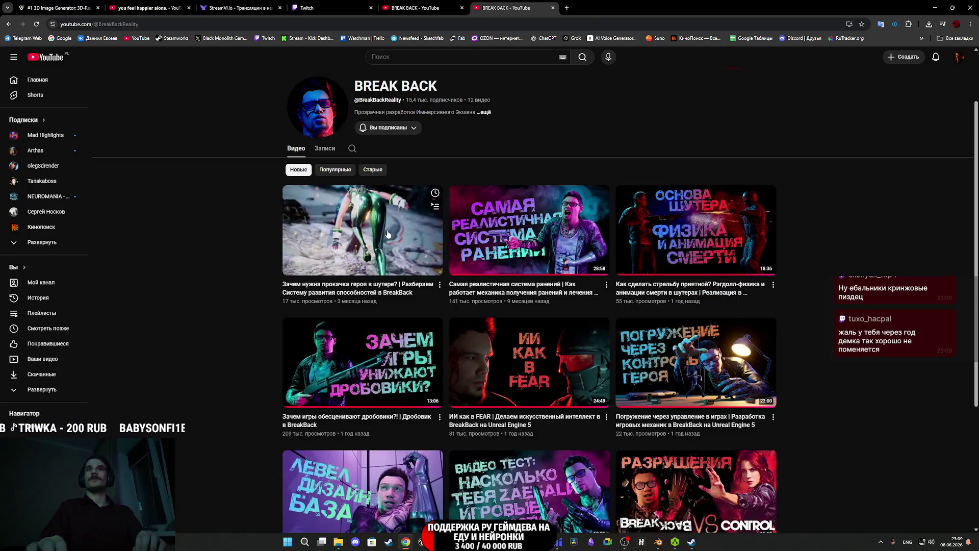
pyautogui.scroll(-3, 399, 234)
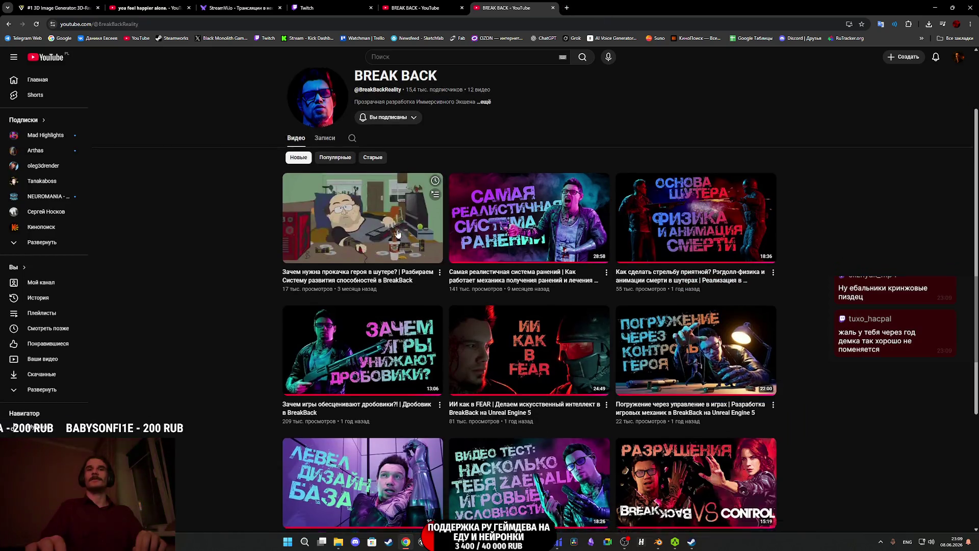
pyautogui.scroll(3, 398, 234)
pyautogui.scroll(1, 398, 234)
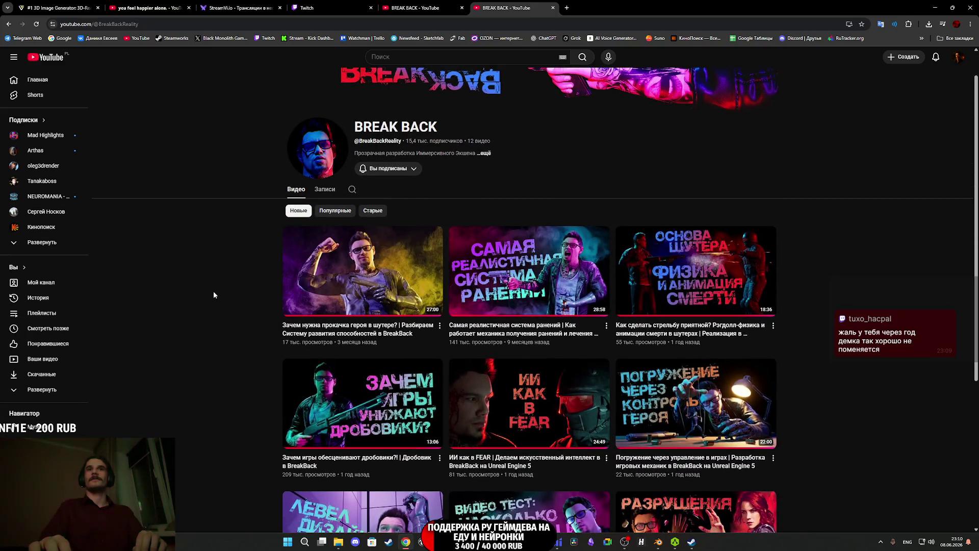
# Play BREAK BACK's newest hero-progression video briefly, then close it and the channel tab.
pyautogui.click(408, 267)
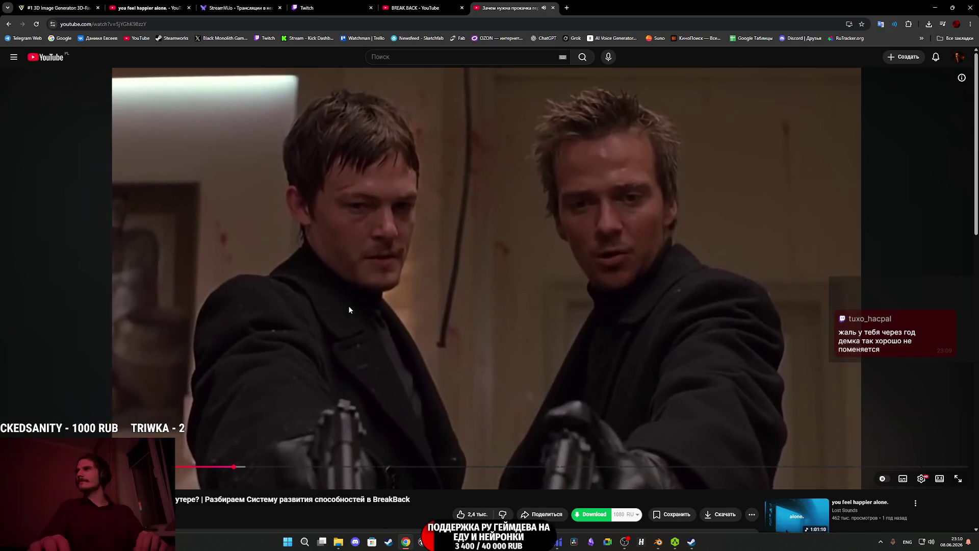
pyautogui.click(349, 308)
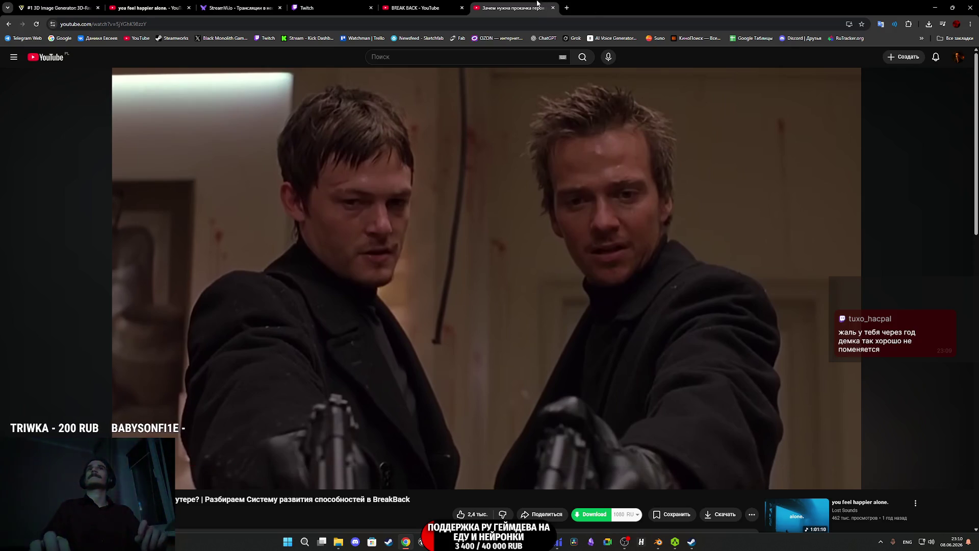
pyautogui.middleClick(512, 3)
pyautogui.middleClick(416, 5)
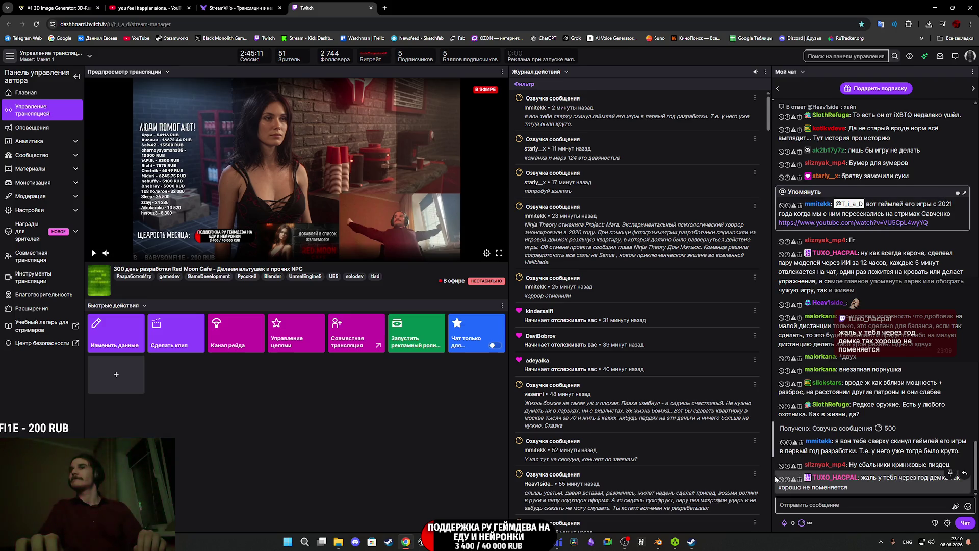
# Delete a viewer's chat message in Twitch and bring the Steam ALEK store page forward.
pyautogui.click(800, 479)
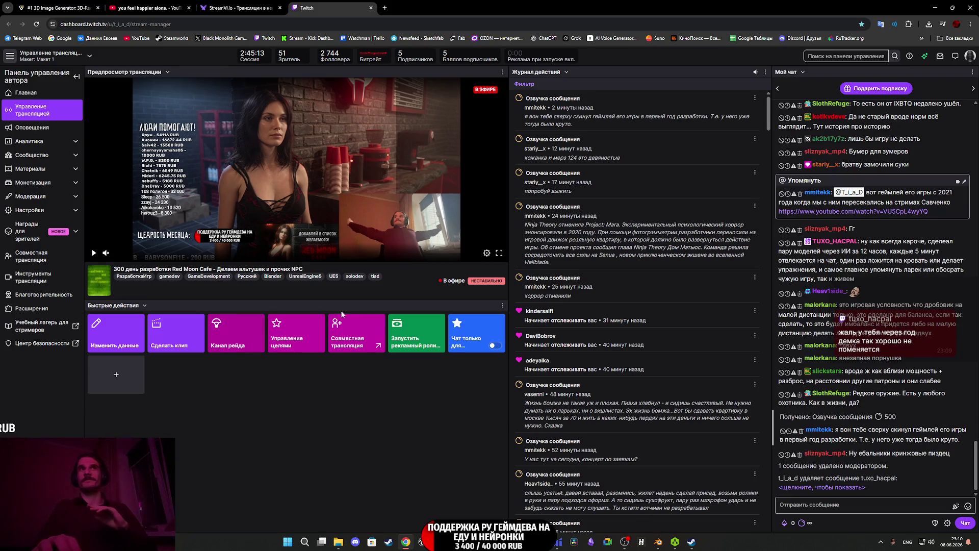
pyautogui.click(692, 543)
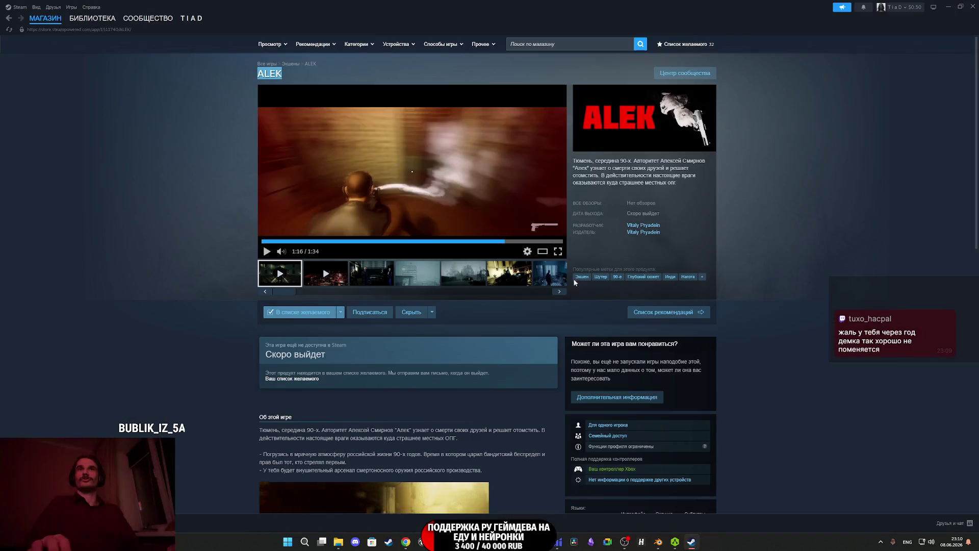
# Watch the ALEK trailer full screen, skip ahead, then return it to the store page.
pyautogui.click(558, 251)
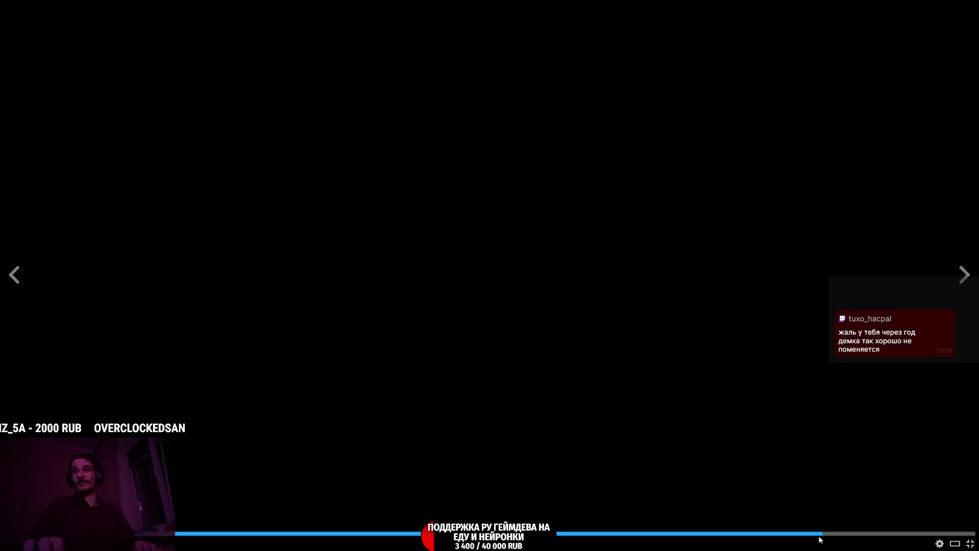
pyautogui.click(814, 536)
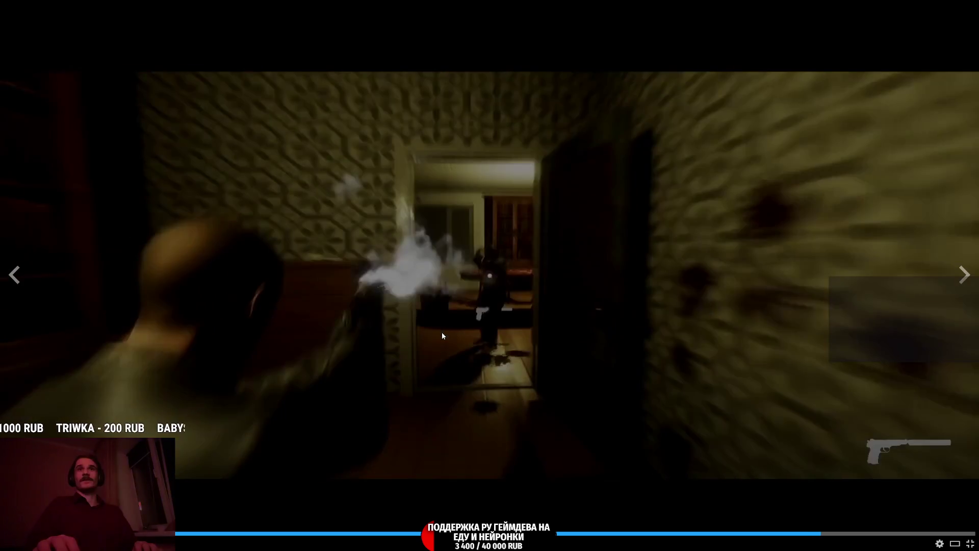
pyautogui.click(503, 308)
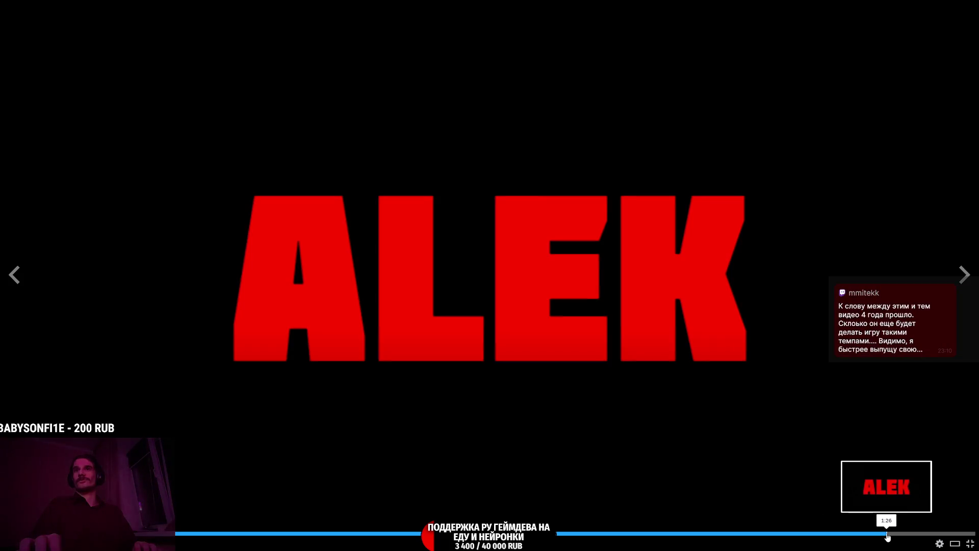
pyautogui.press('Escape')
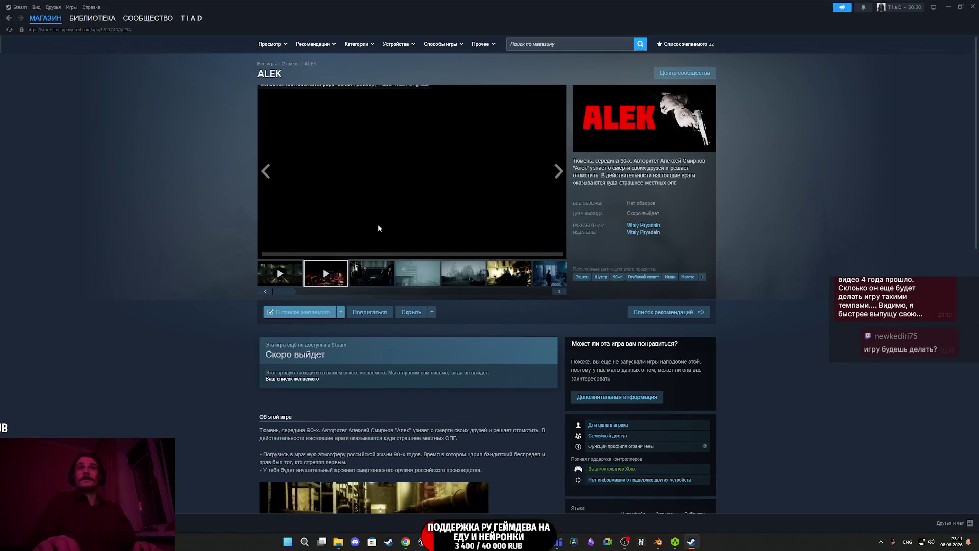
pyautogui.click(558, 252)
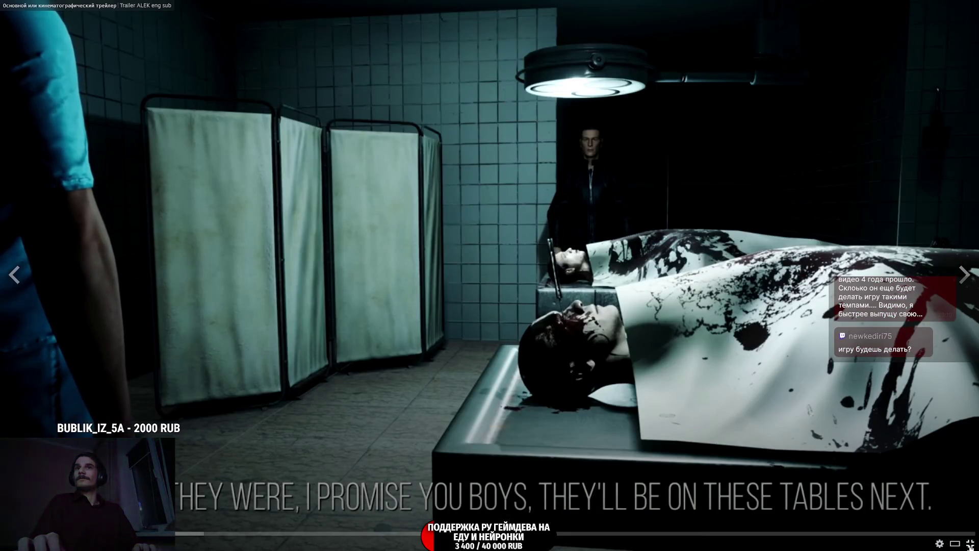
pyautogui.click(970, 545)
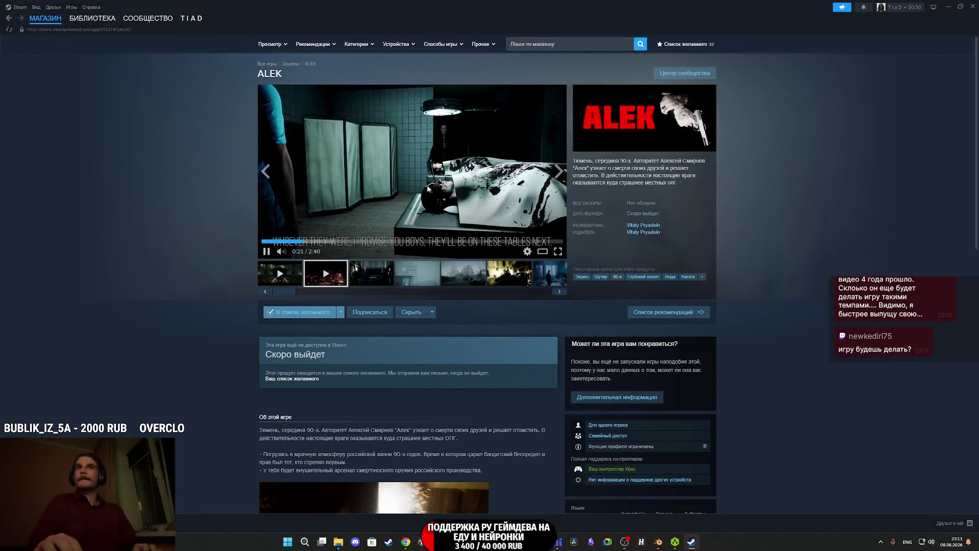
# Browse the ALEK foggy city, car, church and hospital screenshots, then open the alley scene full size.
pyautogui.scroll(-5, 438, 202)
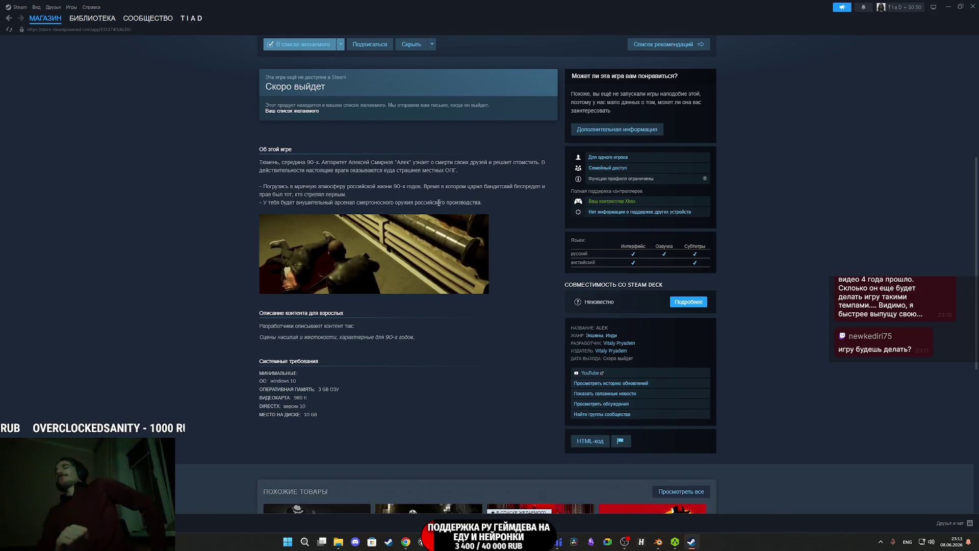
pyautogui.scroll(5, 484, 327)
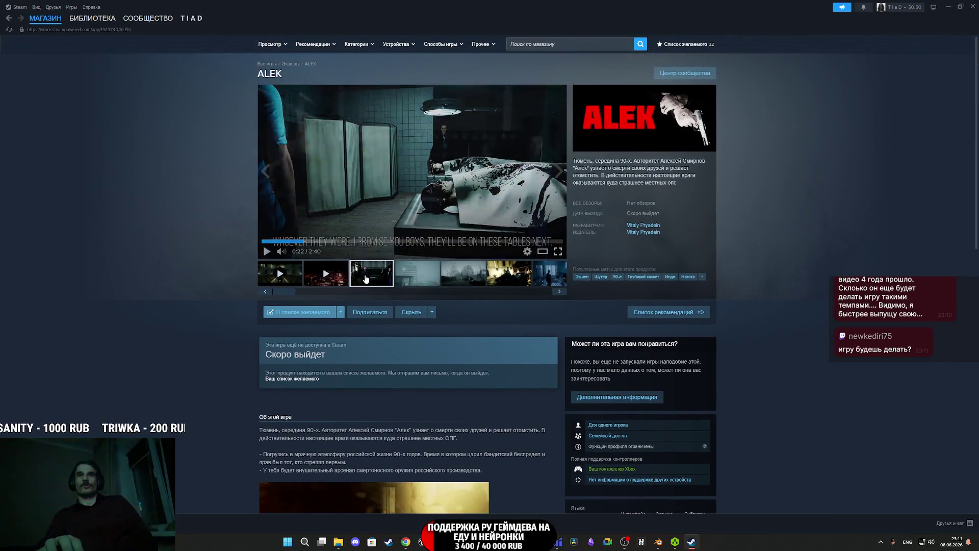
pyautogui.click(365, 279)
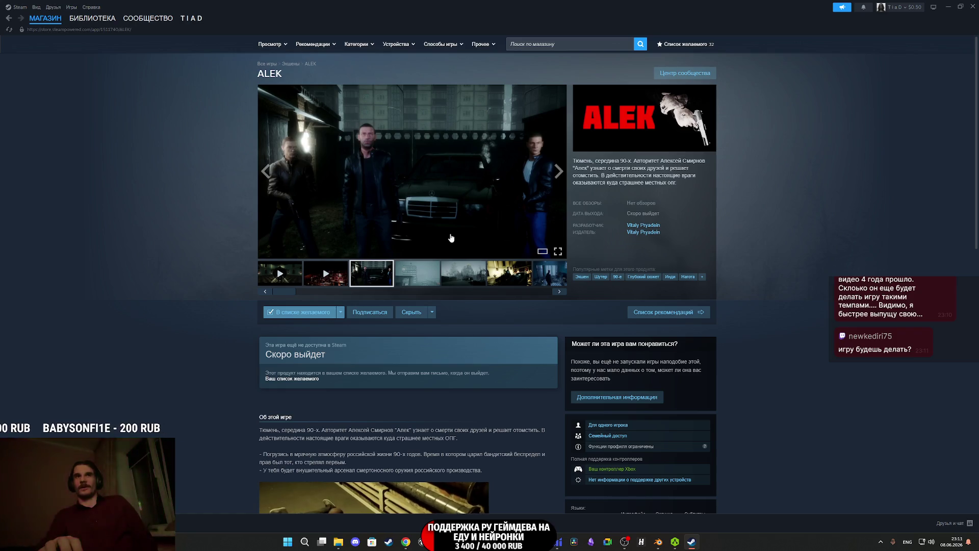
pyautogui.click(422, 284)
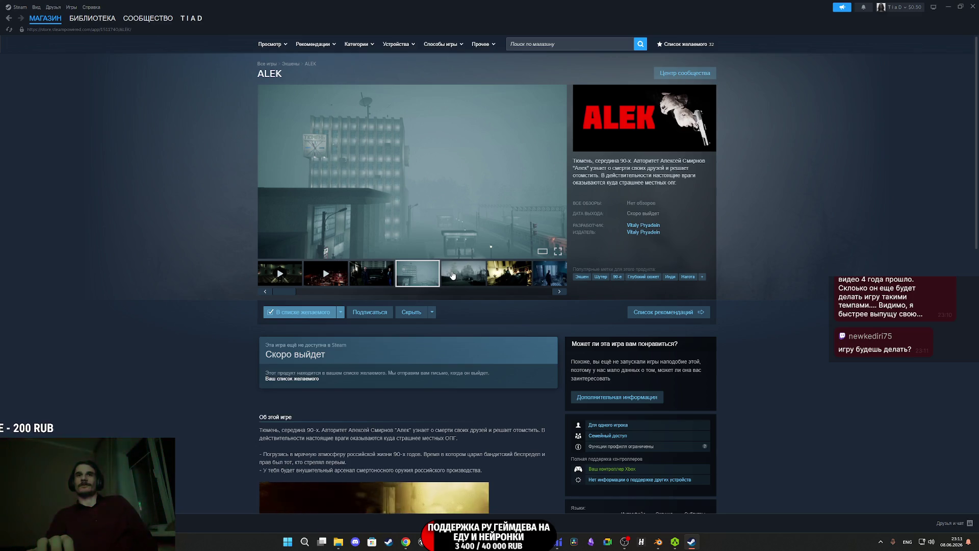
pyautogui.click(454, 275)
pyautogui.scroll(-2, 510, 229)
pyautogui.scroll(2, 510, 224)
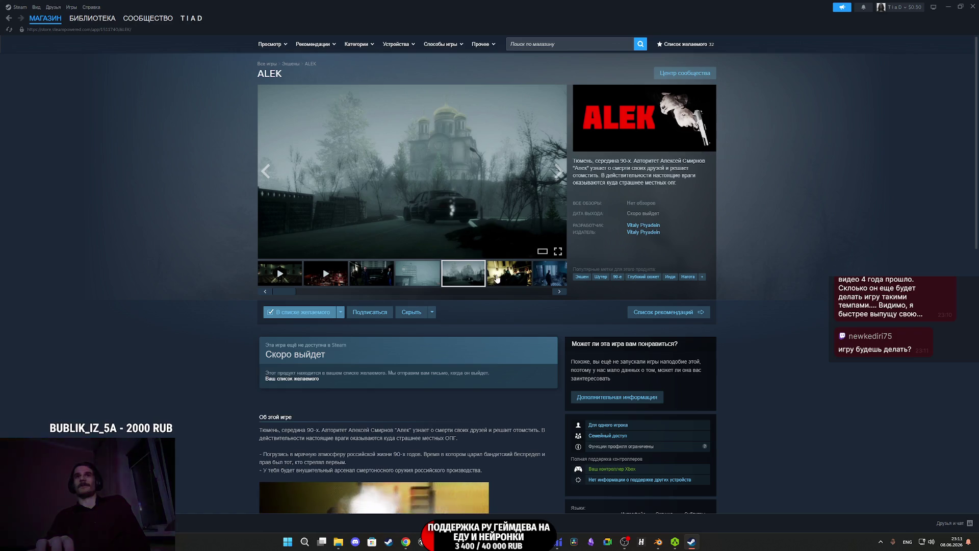
pyautogui.click(497, 279)
pyautogui.click(542, 279)
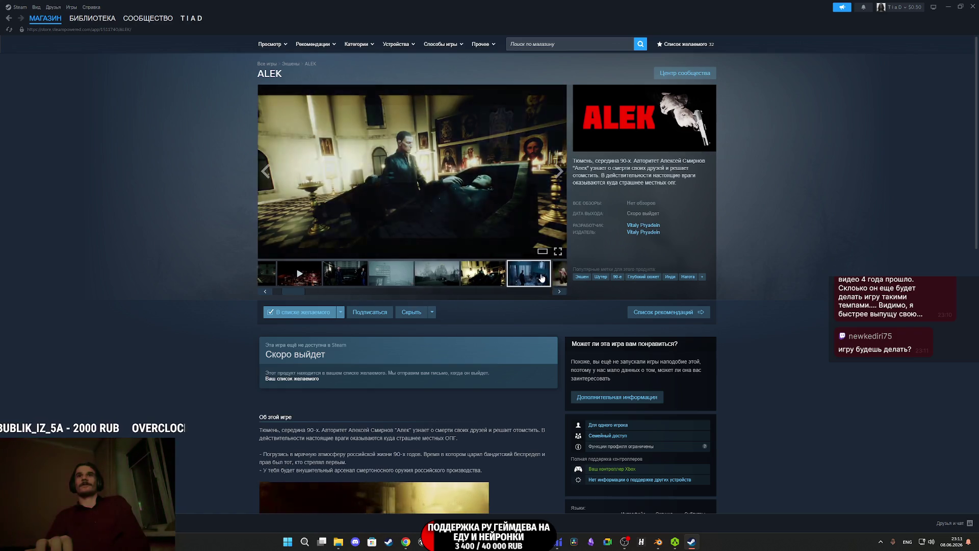
pyautogui.click(375, 281)
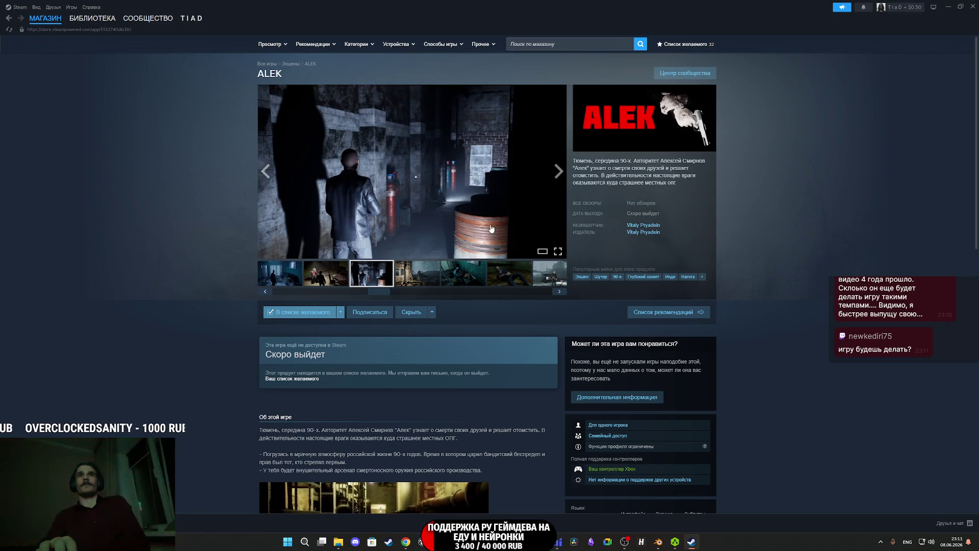
pyautogui.click(454, 215)
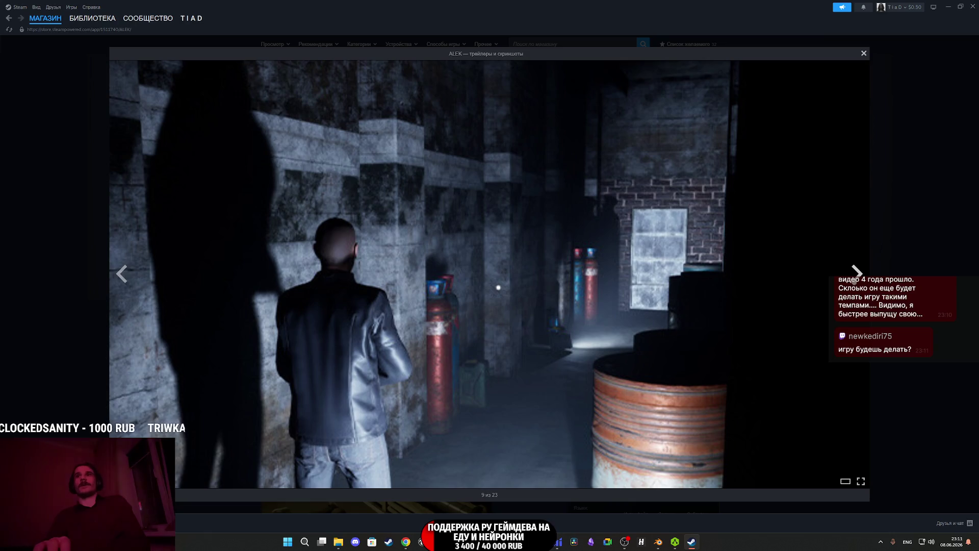
# Advance the viewer to screenshot 13 of 23, close it, and scroll to the game description.
pyautogui.click(857, 279)
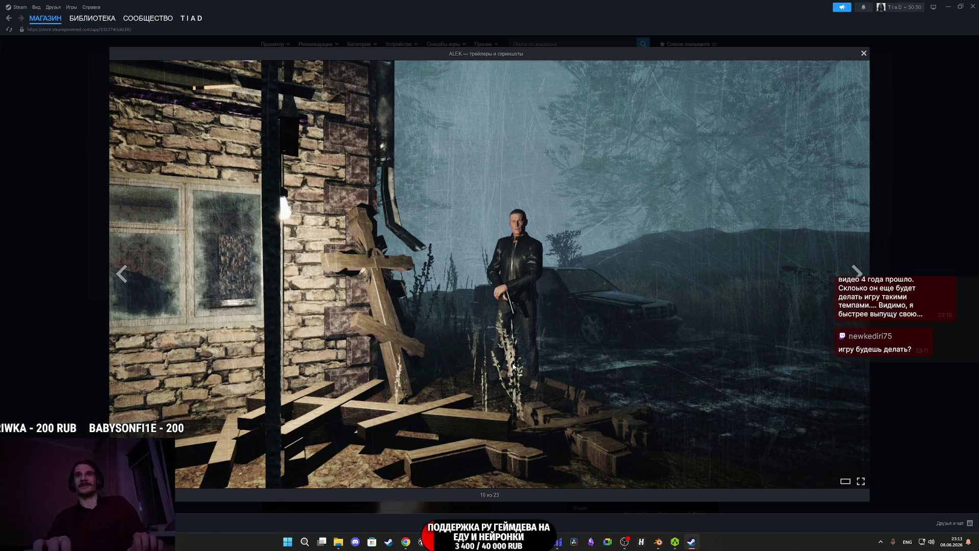
pyautogui.press('Right')
pyautogui.press('Right')
pyautogui.press('Right')
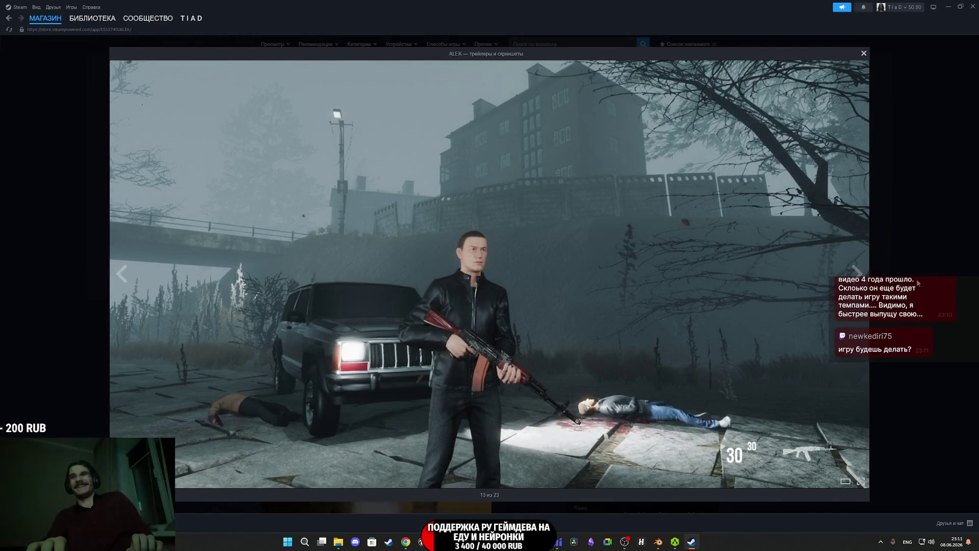
pyautogui.press('Escape')
pyautogui.click(542, 253)
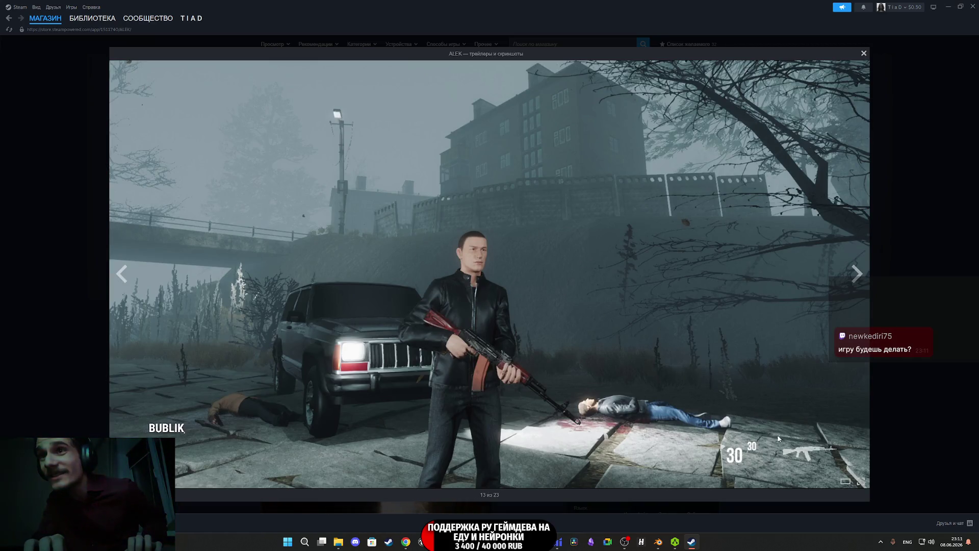
pyautogui.click(932, 307)
pyautogui.scroll(-10, 462, 238)
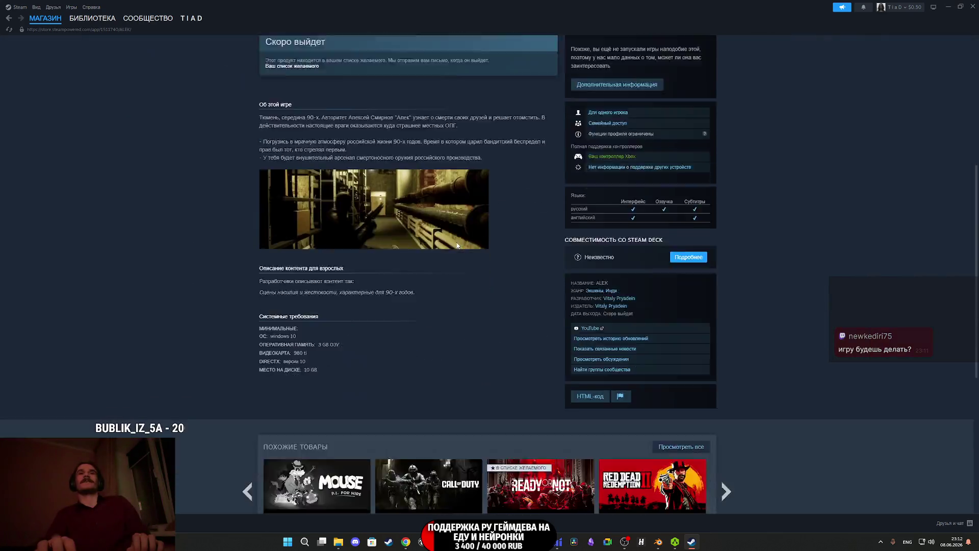
# Open the Steam library, close Steam, glance at StreamVi and YouTube, then restore the library.
pyautogui.click(92, 18)
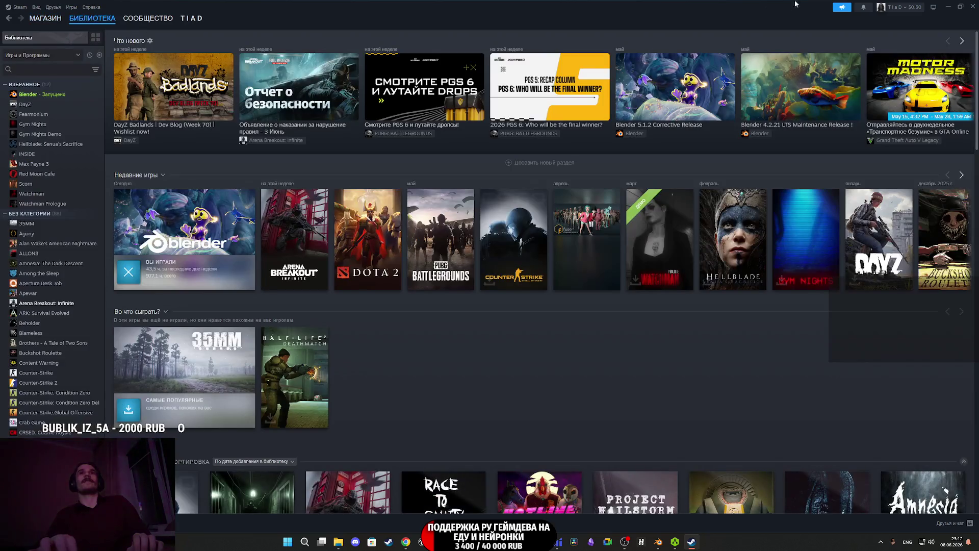
pyautogui.click(973, 7)
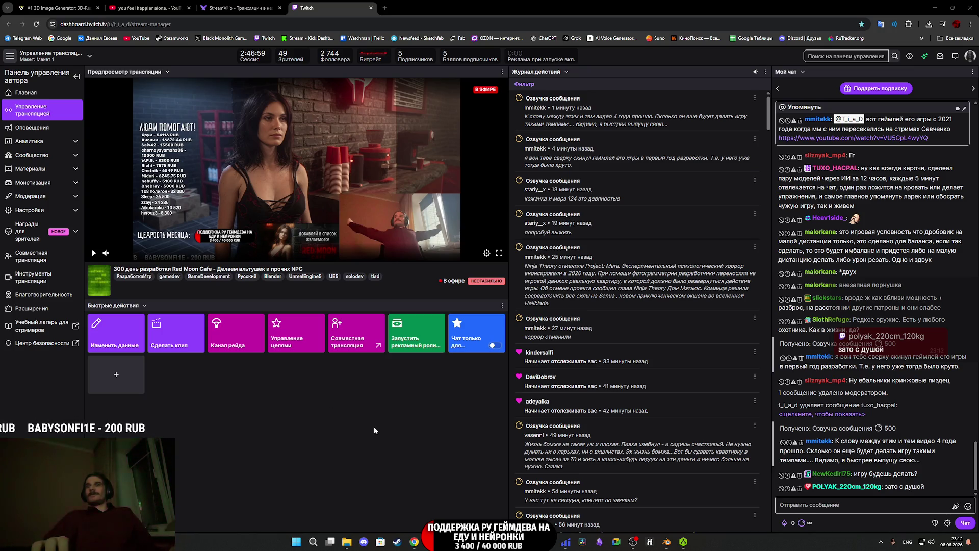
pyautogui.moveTo(682, 546)
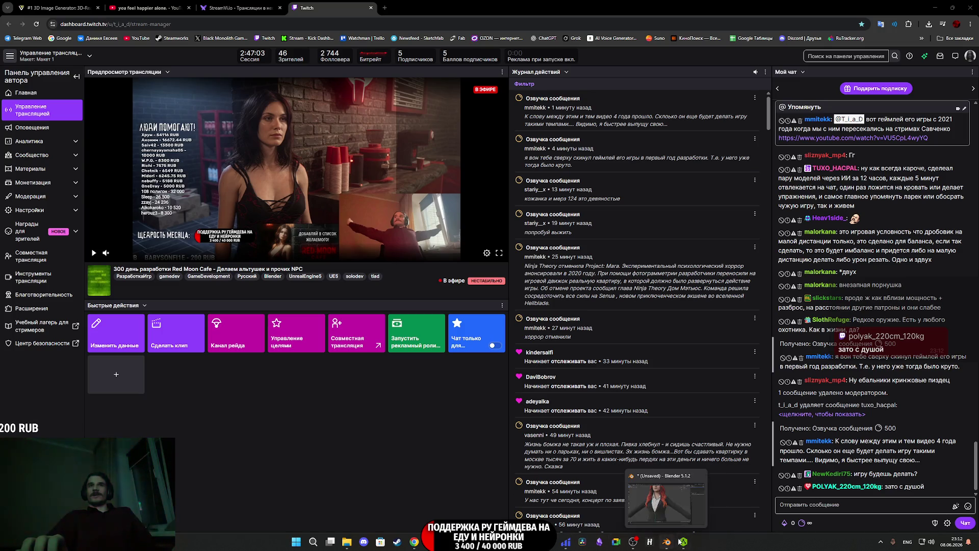
pyautogui.click(237, 8)
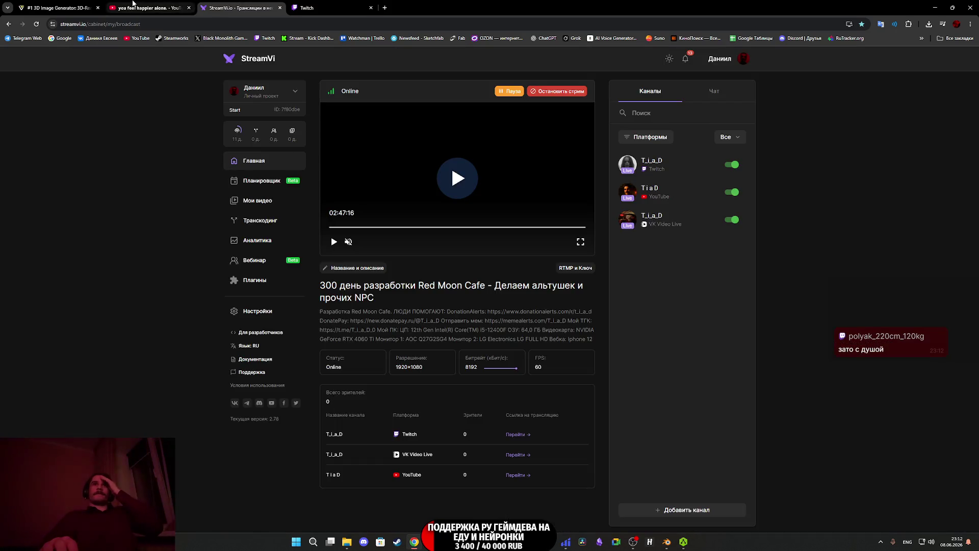
pyautogui.click(135, 5)
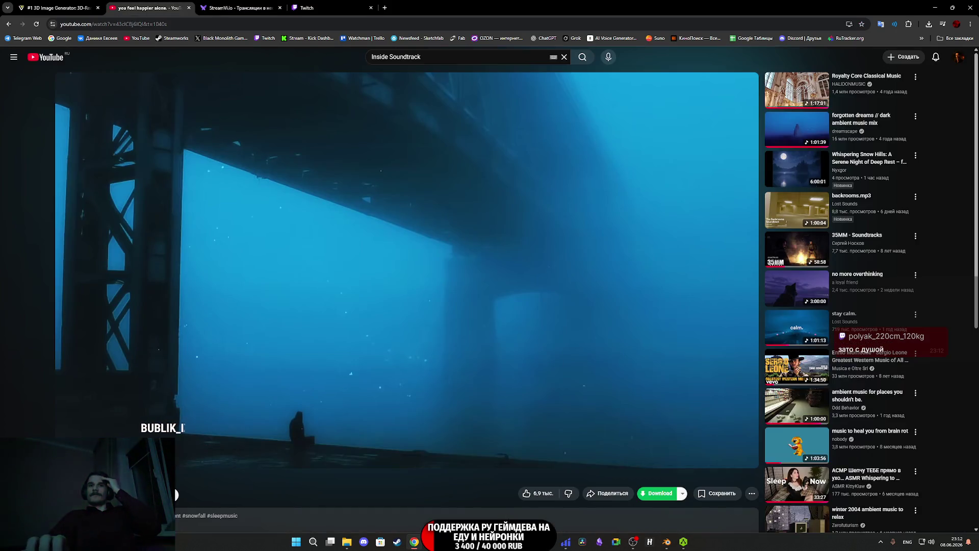
pyautogui.click(398, 542)
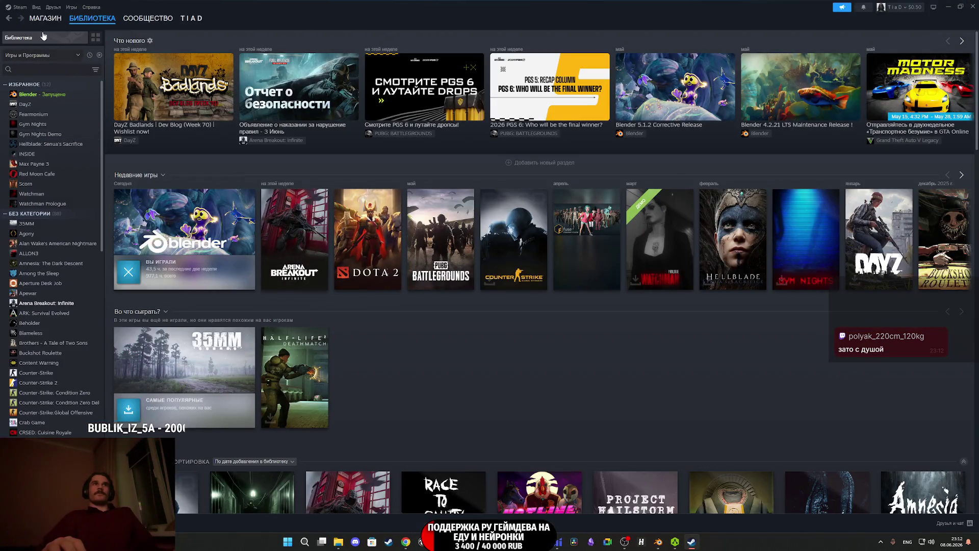
# Open ALEK's store page from the Steam wishlist.
pyautogui.click(33, 19)
pyautogui.click(44, 56)
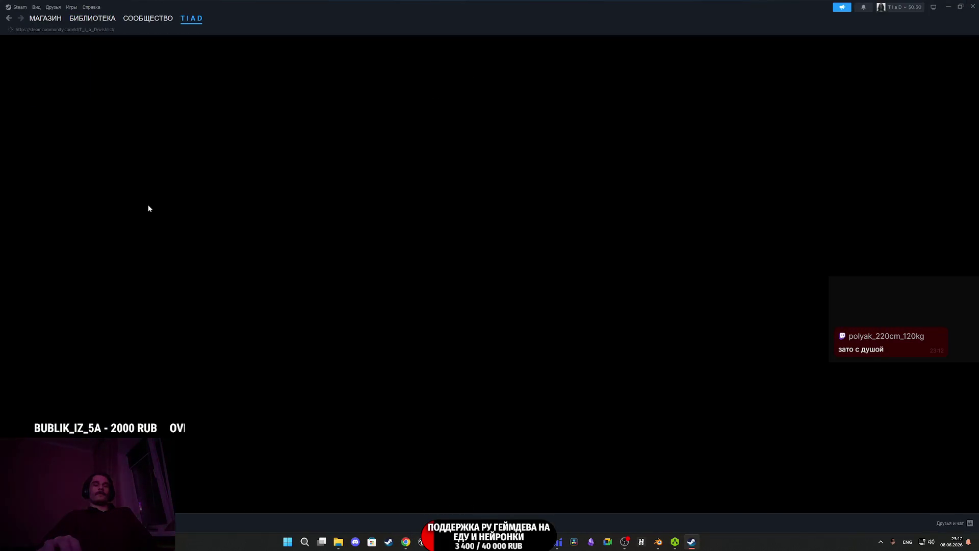
pyautogui.scroll(-5, 371, 325)
pyautogui.scroll(-20, 371, 325)
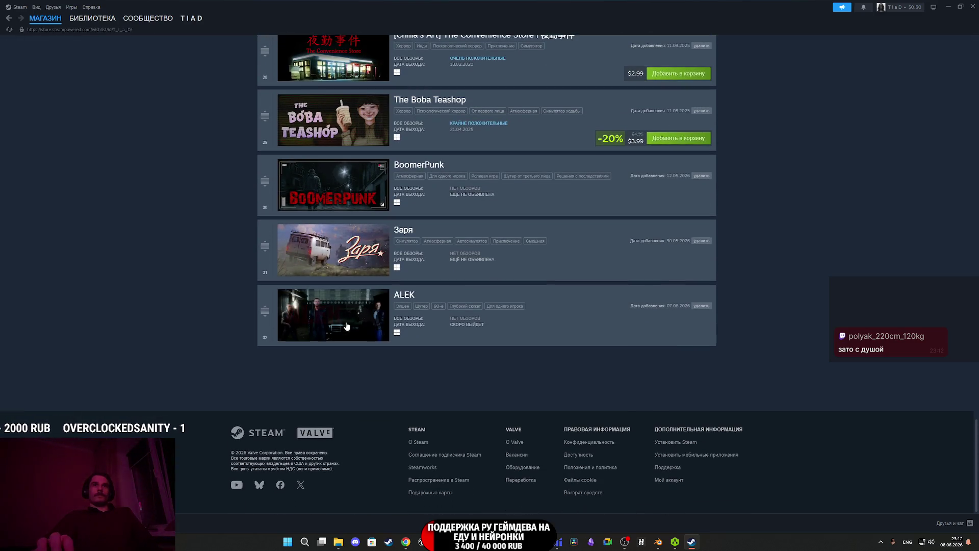
pyautogui.click(377, 321)
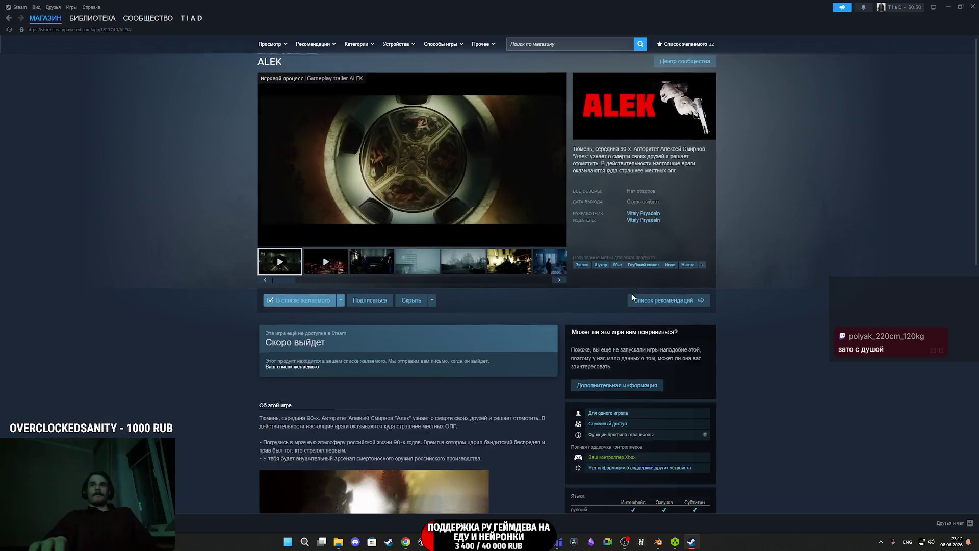
pyautogui.scroll(-8, 632, 294)
# Look up ALEK's community groups, return to the library home, and close Steam.
pyautogui.click(599, 261)
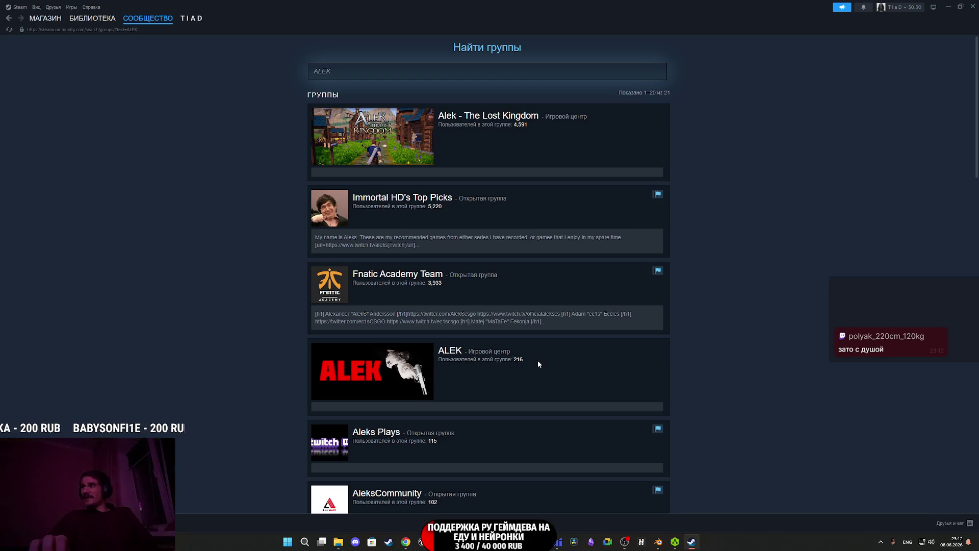
pyautogui.moveTo(100, 21)
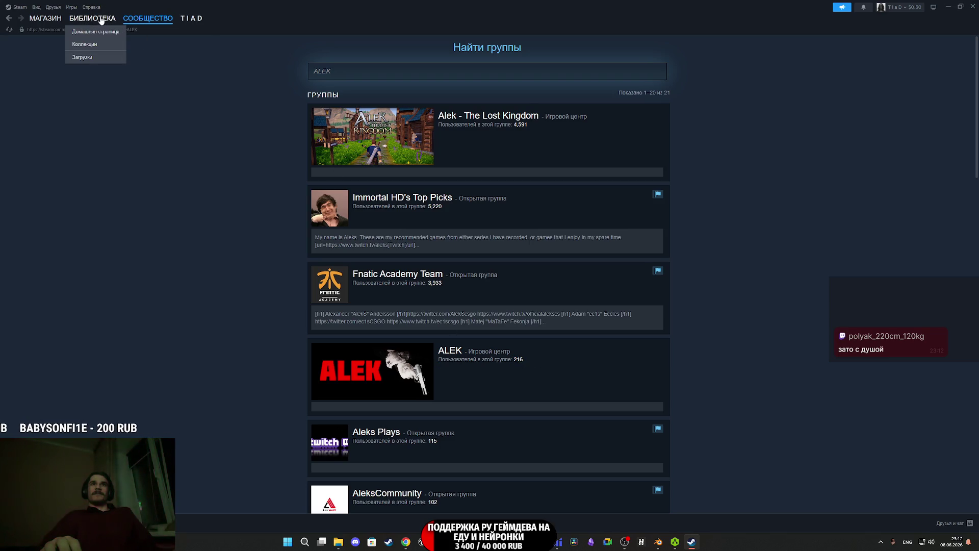
pyautogui.click(94, 19)
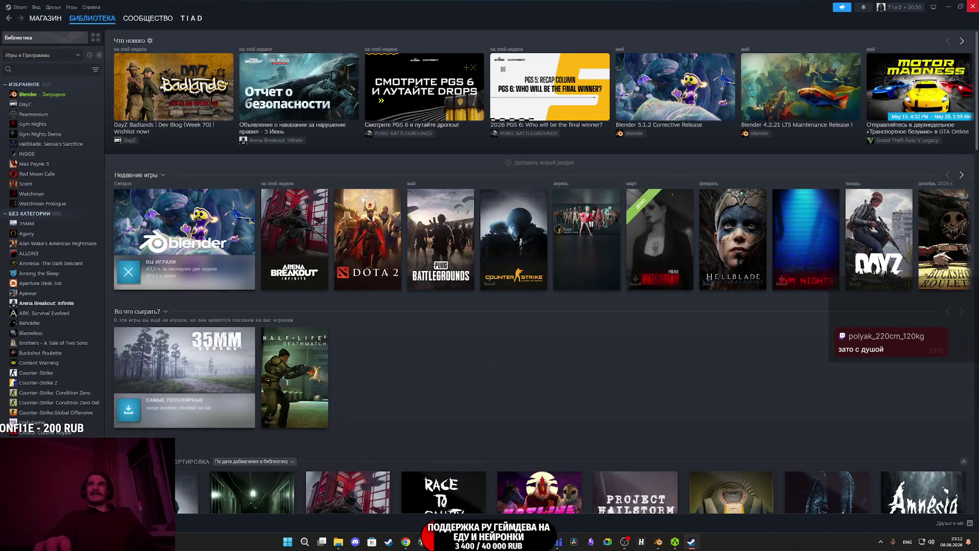
pyautogui.click(972, 6)
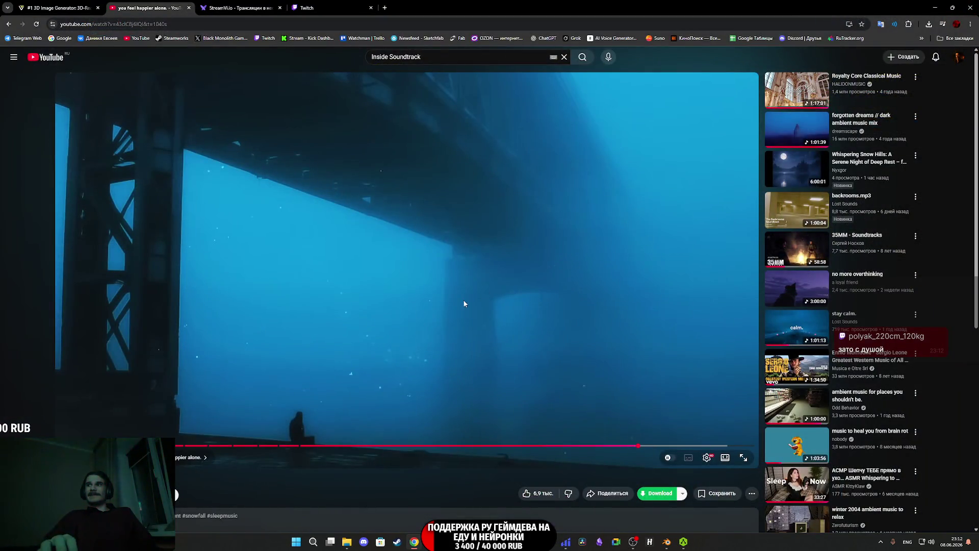
# Glance at the Twitch dashboard, then show the YouTube 'Inside Soundtrack' ambient music video.
pyautogui.click(323, 11)
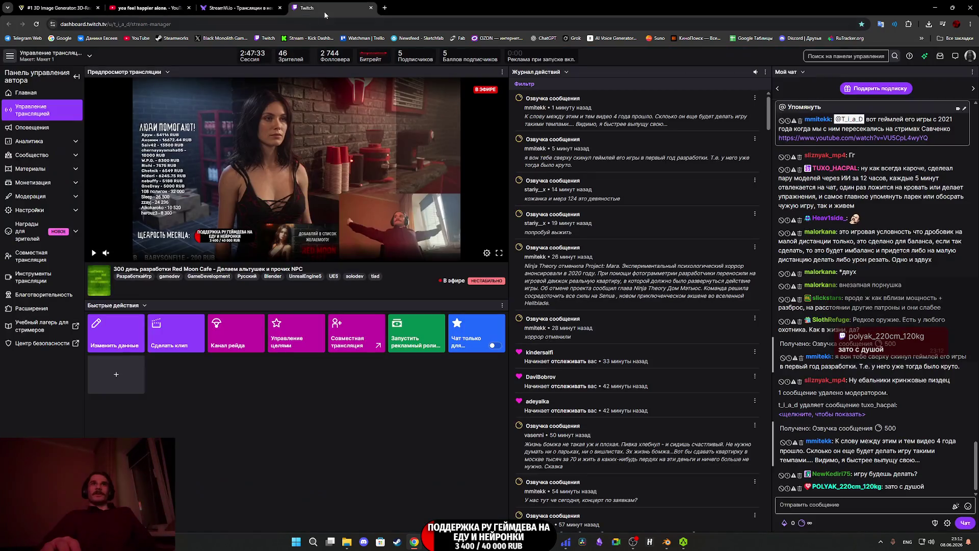
pyautogui.click(180, 5)
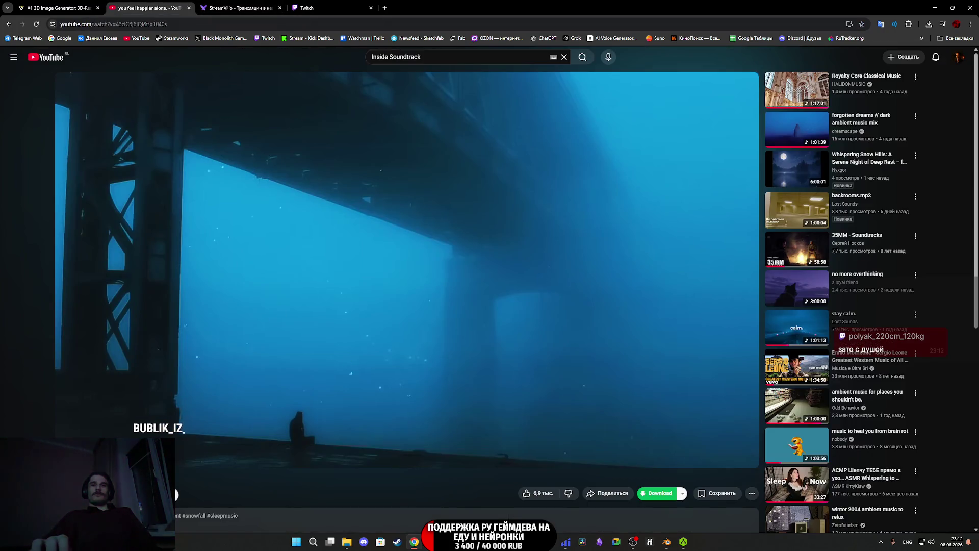
pyautogui.moveTo(528, 495)
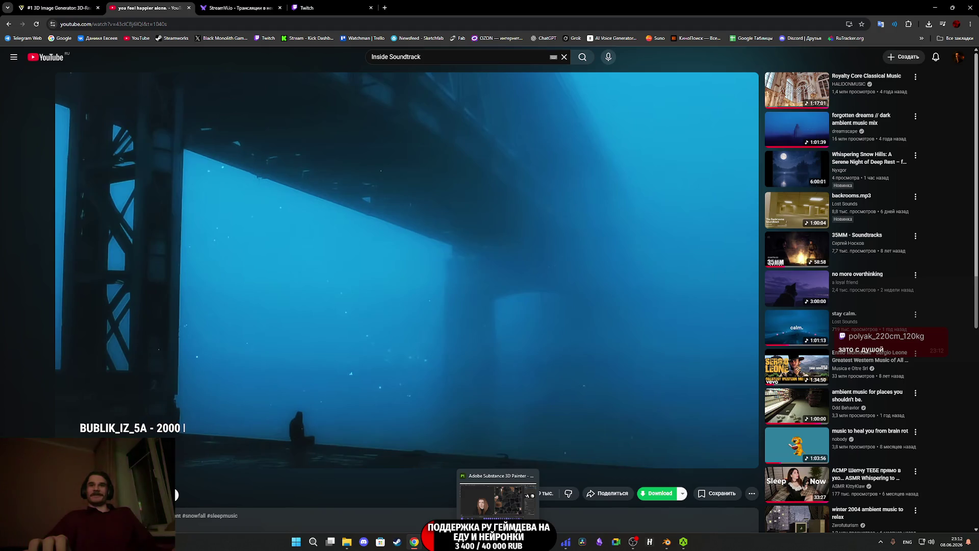
pyautogui.moveTo(685, 544)
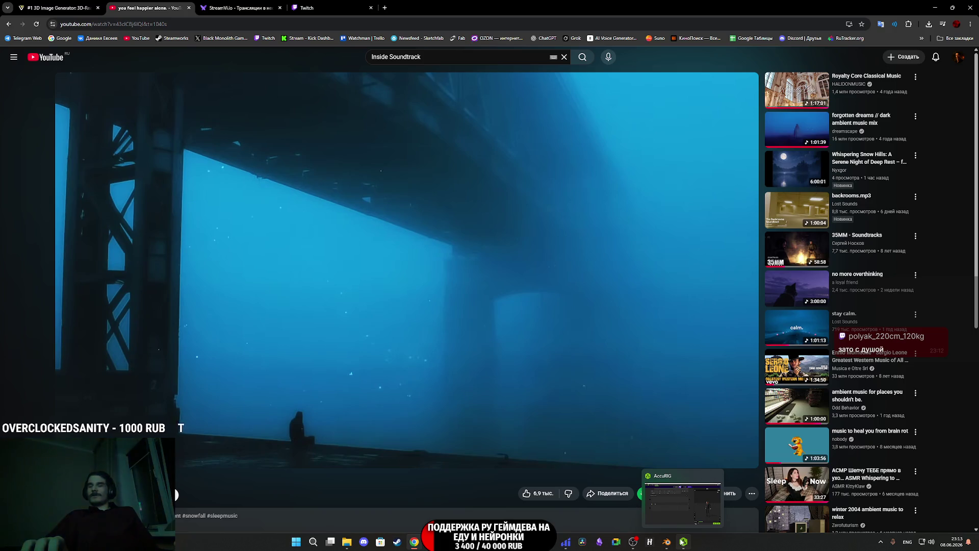
# Return to Blender, switch the viewport to Solid shading, and frame the jacket front.
pyautogui.click(667, 542)
pyautogui.scroll(-1, 429, 304)
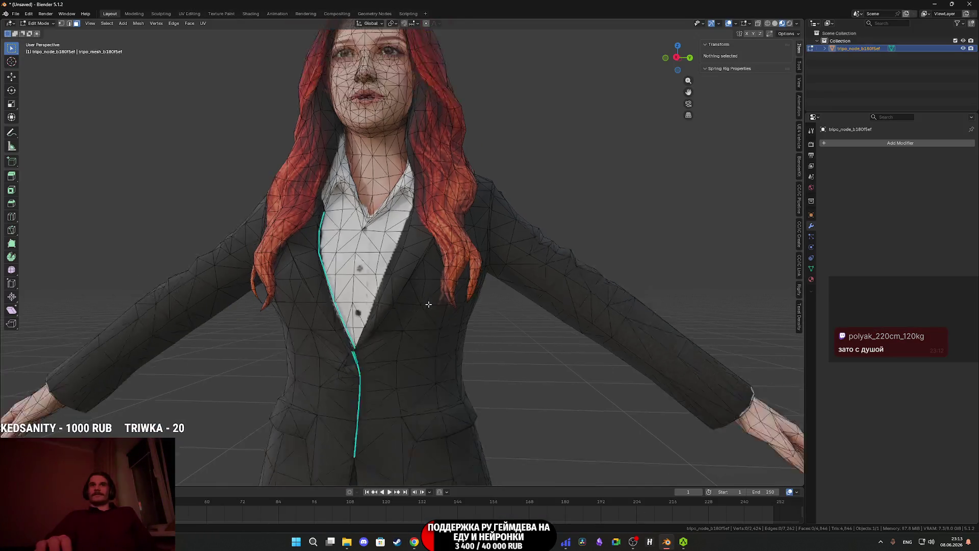
pyautogui.scroll(-3, 428, 304)
pyautogui.moveTo(428, 304); pyautogui.dragTo(418, 383, button='middle')
pyautogui.press('z')
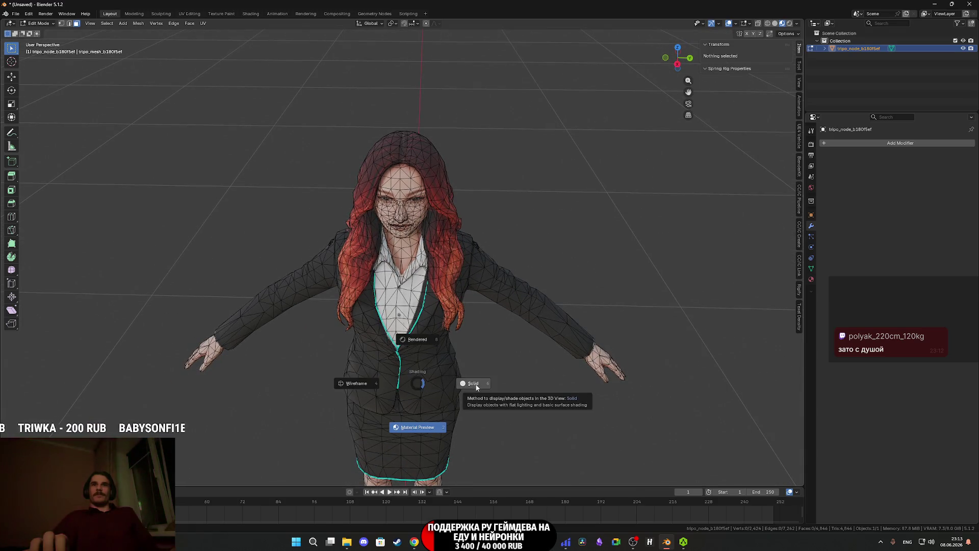
pyautogui.click(476, 388)
pyautogui.scroll(6, 518, 370)
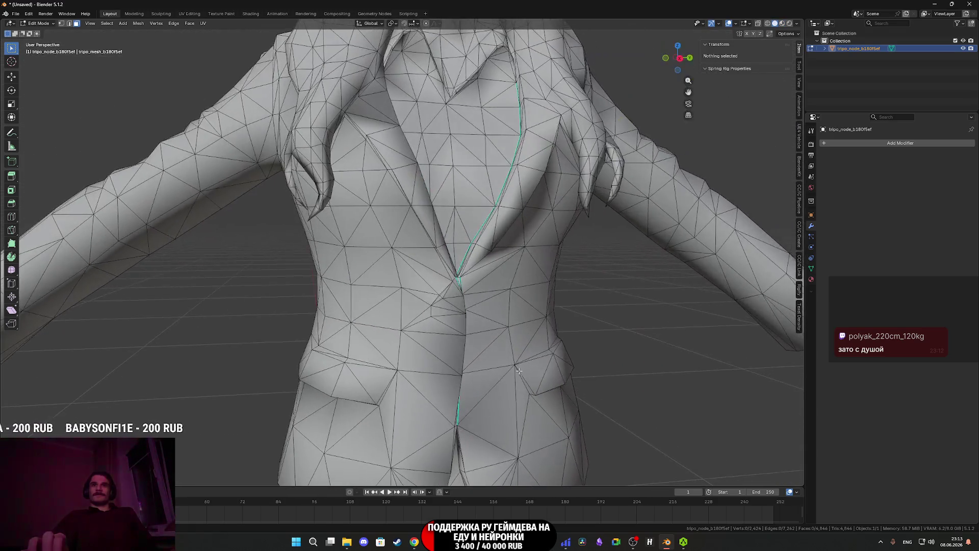
pyautogui.scroll(-4, 518, 370)
pyautogui.scroll(4, 459, 336)
pyautogui.moveTo(459, 337); pyautogui.dragTo(387, 304, button='middle')
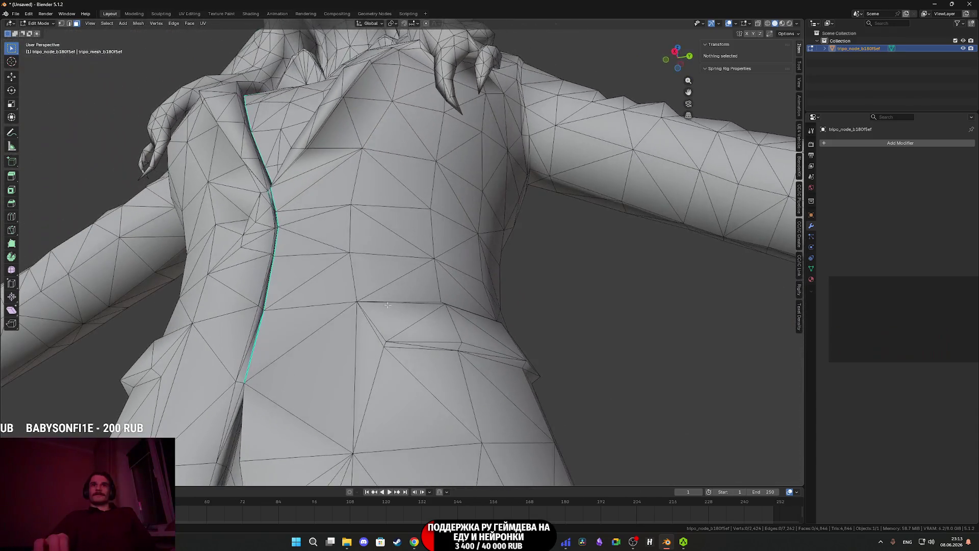
# Select the jacket's front opening edges in Edge mode and mark them sharp.
pyautogui.click(373, 335)
pyautogui.click(68, 24)
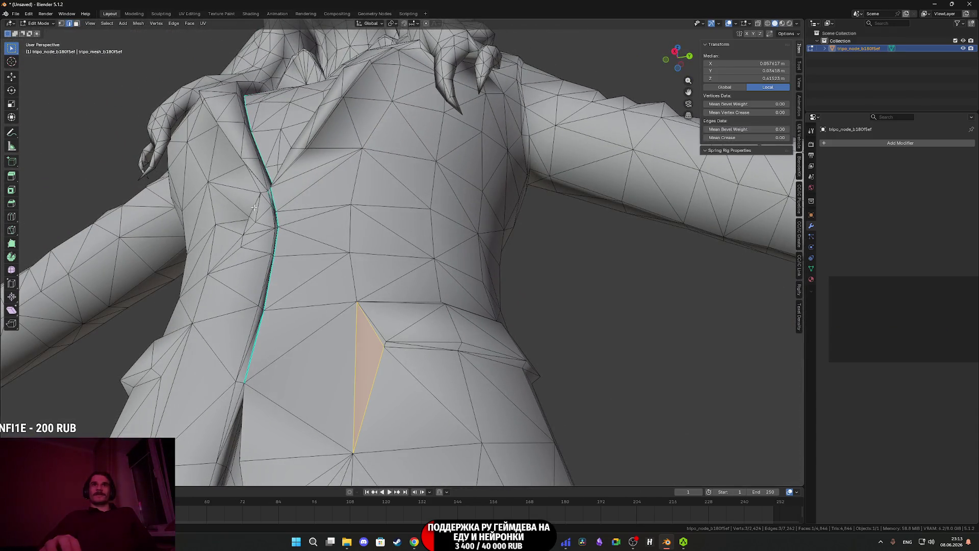
pyautogui.click(372, 334)
pyautogui.keyDown('shift'); pyautogui.click(408, 348); pyautogui.keyUp('shift')
pyautogui.keyDown('shift'); pyautogui.click(489, 363); pyautogui.keyUp('shift')
pyautogui.scroll(-3, 490, 363)
pyautogui.moveTo(489, 363)
pyautogui.mouseDown(button='middle')
pyautogui.moveTo(421, 305)
pyautogui.moveTo(398, 325)
pyautogui.mouseUp(button='middle')
pyautogui.scroll(3, 421, 305)
pyautogui.moveTo(375, 367)
pyautogui.mouseDown(button='middle')
pyautogui.moveTo(389, 362)
pyautogui.moveTo(374, 358)
pyautogui.mouseUp(button='middle')
pyautogui.keyDown('shift'); pyautogui.click(370, 340); pyautogui.keyUp('shift')
pyautogui.scroll(5, 403, 313)
pyautogui.scroll(-8, 444, 337)
pyautogui.moveTo(444, 336)
pyautogui.mouseDown(button='middle')
pyautogui.moveTo(445, 312)
pyautogui.moveTo(434, 302)
pyautogui.moveTo(387, 295)
pyautogui.mouseUp(button='middle')
pyautogui.keyDown('shift'); pyautogui.click(445, 309); pyautogui.keyUp('shift')
pyautogui.hotkey('ctrl', 'e')
pyautogui.click(410, 303)
# Select the pocket-bottom and waist edges and mark them sharp.
pyautogui.scroll(3, 388, 296)
pyautogui.click(358, 265)
pyautogui.keyDown('shift'); pyautogui.click(308, 281); pyautogui.keyUp('shift')
pyautogui.keyDown('shift'); pyautogui.click(215, 277); pyautogui.keyUp('shift')
pyautogui.moveTo(214, 278)
pyautogui.mouseDown(button='middle')
pyautogui.moveTo(438, 306)
pyautogui.moveTo(412, 288)
pyautogui.mouseUp(button='middle')
pyautogui.keyDown('shift'); pyautogui.click(367, 278); pyautogui.keyUp('shift')
pyautogui.keyDown('shift'); pyautogui.click(384, 277); pyautogui.keyUp('shift')
pyautogui.keyDown('shift'); pyautogui.click(382, 281); pyautogui.keyUp('shift')
pyautogui.keyDown('shift'); pyautogui.click(334, 246); pyautogui.keyUp('shift')
pyautogui.hotkey('ctrl', 'e')
pyautogui.click(332, 254)
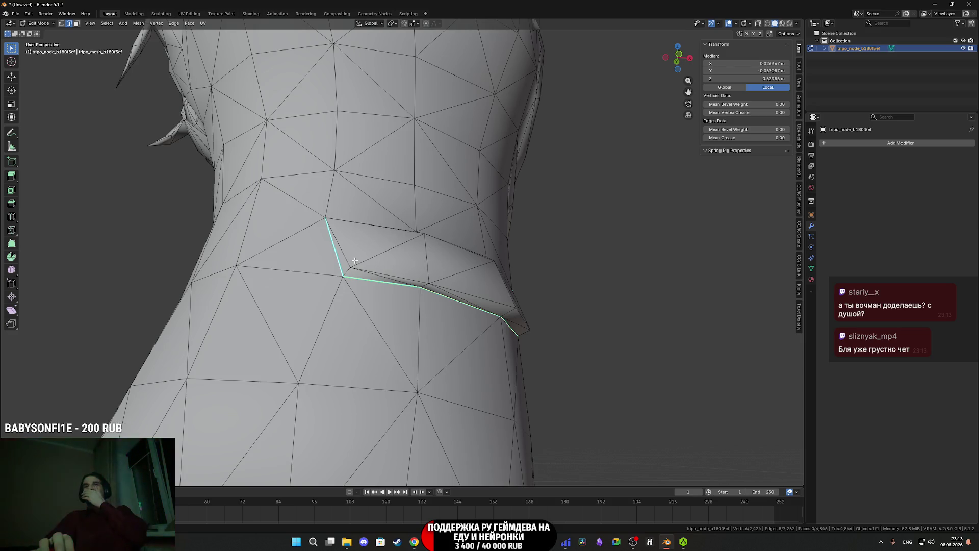
# Select four edges along the jacket lapel and mark the chain as sharp.
pyautogui.scroll(-3, 354, 260)
pyautogui.moveTo(354, 260)
pyautogui.mouseDown(button='middle')
pyautogui.moveTo(261, 284)
pyautogui.moveTo(236, 278)
pyautogui.mouseUp(button='middle')
pyautogui.scroll(-3, 236, 278)
pyautogui.scroll(2, 419, 327)
pyautogui.scroll(3, 420, 327)
pyautogui.moveTo(419, 327)
pyautogui.mouseDown(button='middle')
pyautogui.moveTo(365, 330)
pyautogui.moveTo(372, 306)
pyautogui.moveTo(332, 319)
pyautogui.mouseUp(button='middle')
pyautogui.scroll(3, 374, 301)
pyautogui.click(332, 306)
pyautogui.keyDown('shift'); pyautogui.click(351, 269); pyautogui.keyUp('shift')
pyautogui.scroll(4, 395, 342)
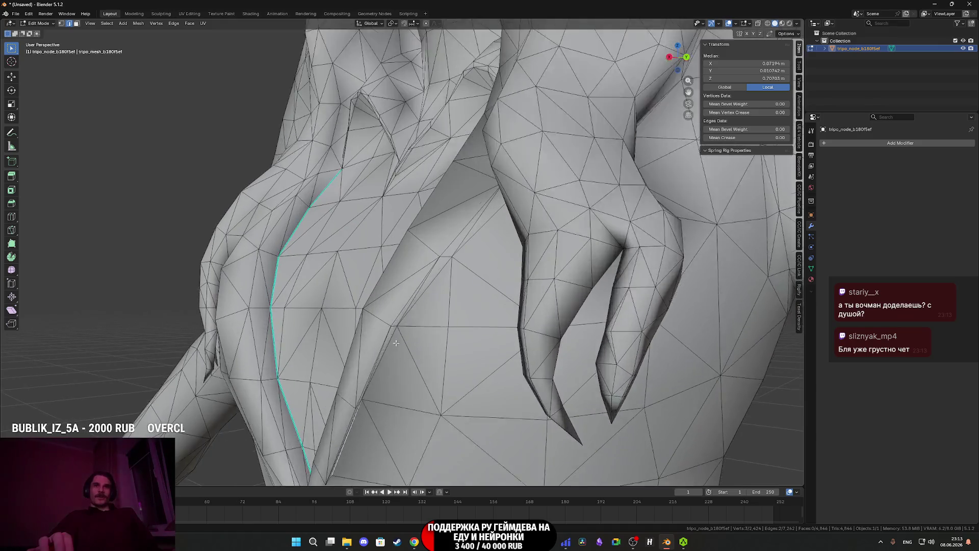
pyautogui.moveTo(396, 342); pyautogui.dragTo(376, 308, button='middle')
pyautogui.moveTo(422, 242)
pyautogui.mouseDown(button='middle')
pyautogui.moveTo(449, 333)
pyautogui.moveTo(443, 258)
pyautogui.moveTo(472, 228)
pyautogui.mouseUp(button='middle')
pyautogui.keyDown('shift'); pyautogui.click(424, 256); pyautogui.keyUp('shift')
pyautogui.keyDown('shift'); pyautogui.click(444, 258); pyautogui.keyUp('shift')
pyautogui.rightClick(472, 228)
pyautogui.click(473, 228)
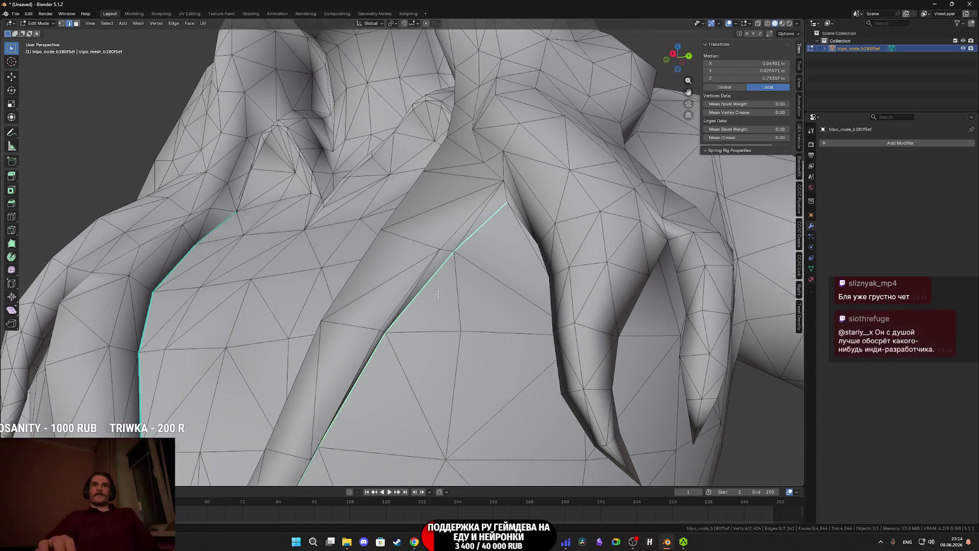
# Select the chest fold edge chain, mark it sharp, then switch to the browser.
pyautogui.scroll(-5, 438, 293)
pyautogui.moveTo(438, 292); pyautogui.dragTo(476, 342, button='middle')
pyautogui.scroll(6, 448, 316)
pyautogui.scroll(3, 468, 335)
pyautogui.click(476, 332)
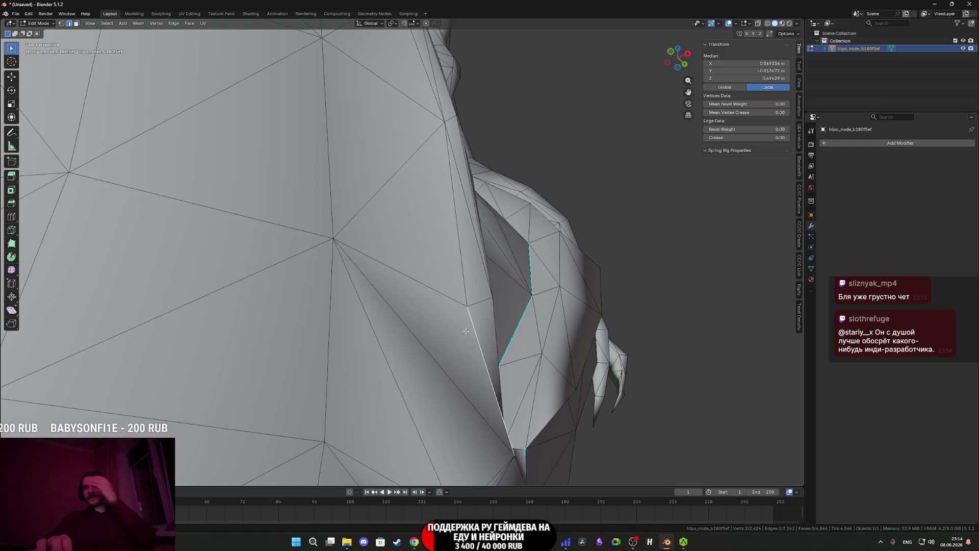
pyautogui.scroll(-3, 465, 331)
pyautogui.moveTo(466, 331)
pyautogui.mouseDown(button='middle')
pyautogui.moveTo(379, 343)
pyautogui.moveTo(404, 325)
pyautogui.mouseUp(button='middle')
pyautogui.scroll(-3, 379, 342)
pyautogui.scroll(4, 410, 330)
pyautogui.scroll(-3, 404, 325)
pyautogui.scroll(3, 426, 349)
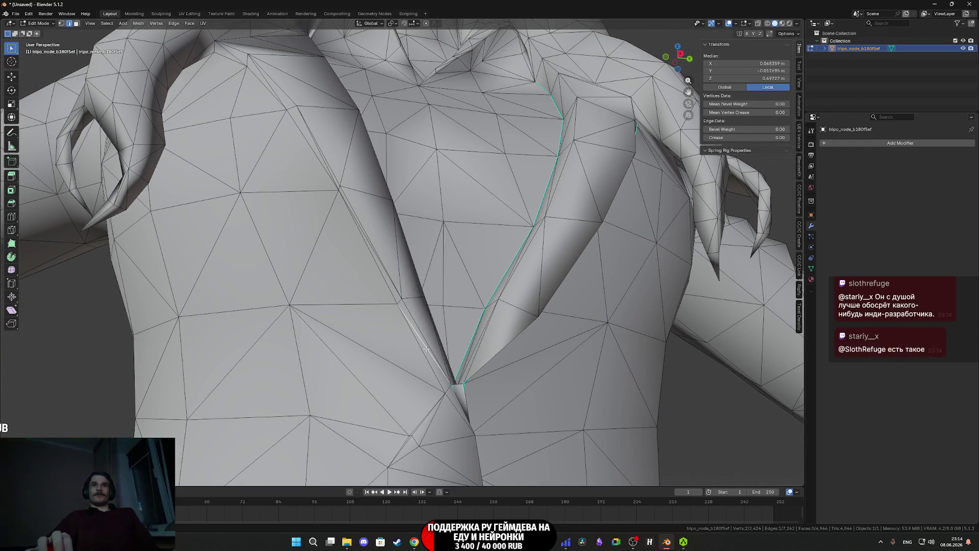
pyautogui.scroll(-3, 385, 284)
pyautogui.moveTo(385, 284); pyautogui.dragTo(392, 293, button='middle')
pyautogui.scroll(3, 392, 294)
pyautogui.keyDown('ctrl'); pyautogui.click(391, 293); pyautogui.keyUp('ctrl')
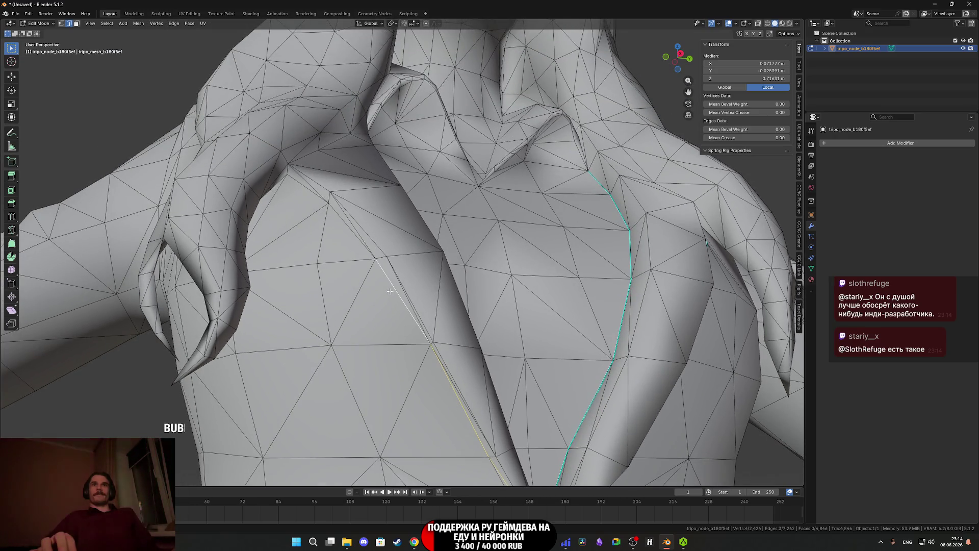
pyautogui.keyDown('ctrl'); pyautogui.click(352, 235); pyautogui.keyUp('ctrl')
pyautogui.scroll(-3, 352, 235)
pyautogui.scroll(3, 368, 287)
pyautogui.moveTo(352, 236)
pyautogui.mouseDown(button='middle')
pyautogui.moveTo(369, 287)
pyautogui.moveTo(424, 306)
pyautogui.mouseUp(button='middle')
pyautogui.scroll(-3, 388, 289)
pyautogui.scroll(4, 424, 306)
pyautogui.rightClick(419, 309)
pyautogui.click(419, 309)
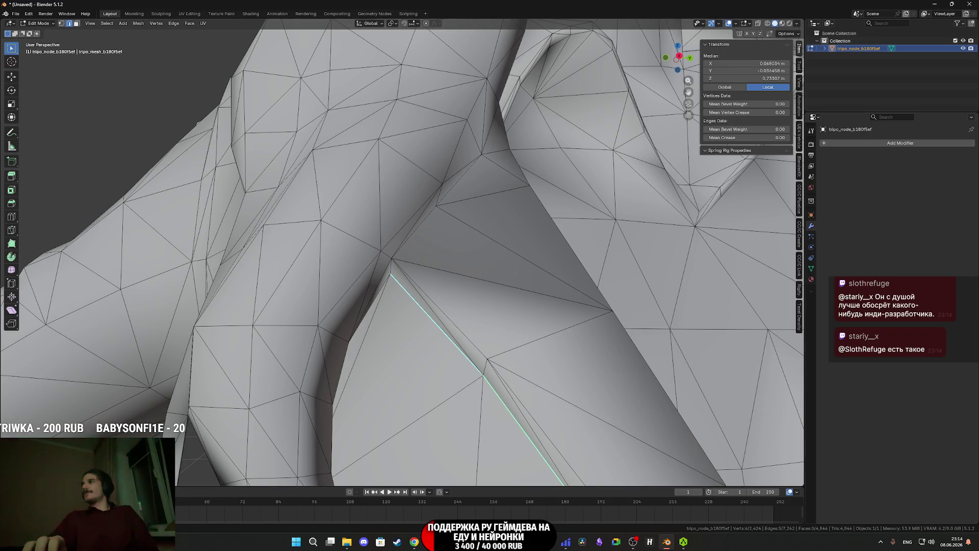
pyautogui.click(414, 542)
pyautogui.click(345, 5)
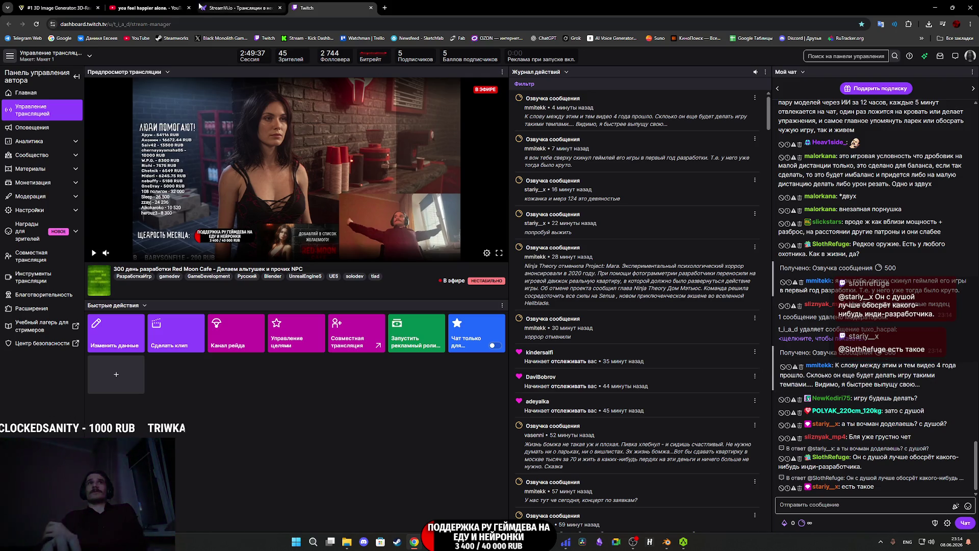
pyautogui.click(228, 5)
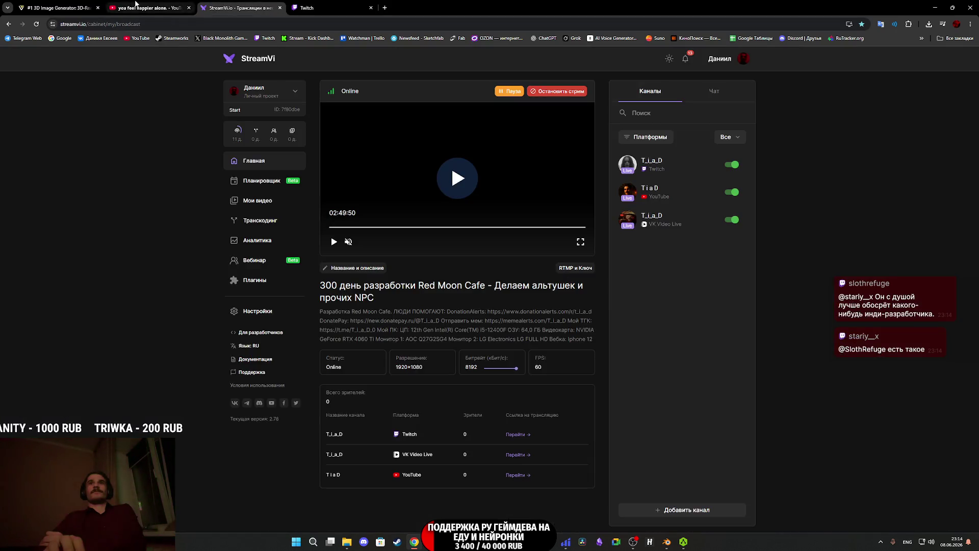
pyautogui.click(134, 4)
pyautogui.click(340, 216)
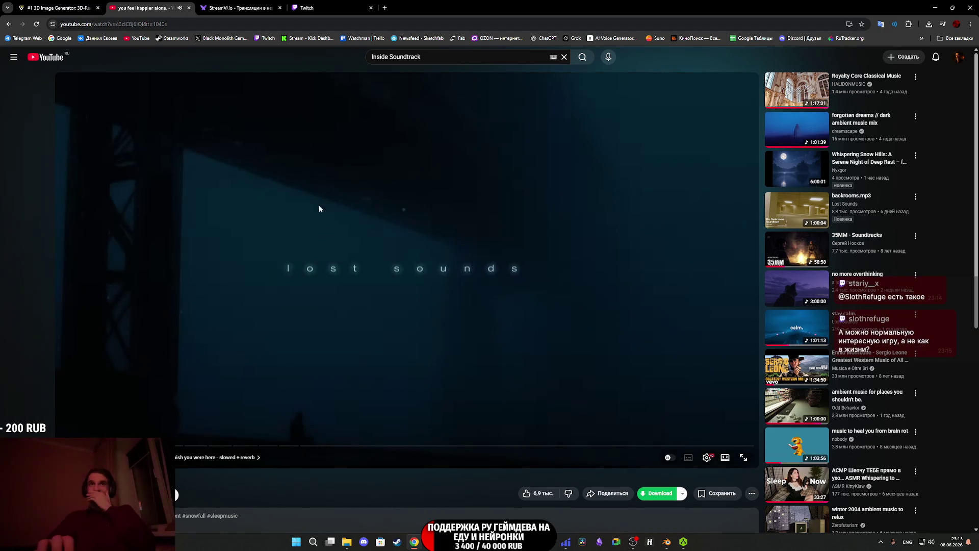
pyautogui.click(320, 6)
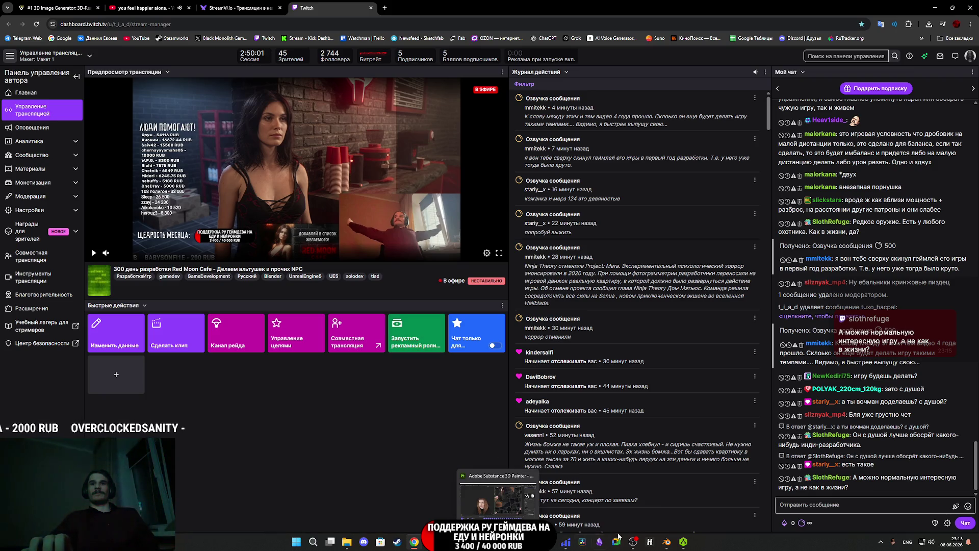
pyautogui.click(667, 542)
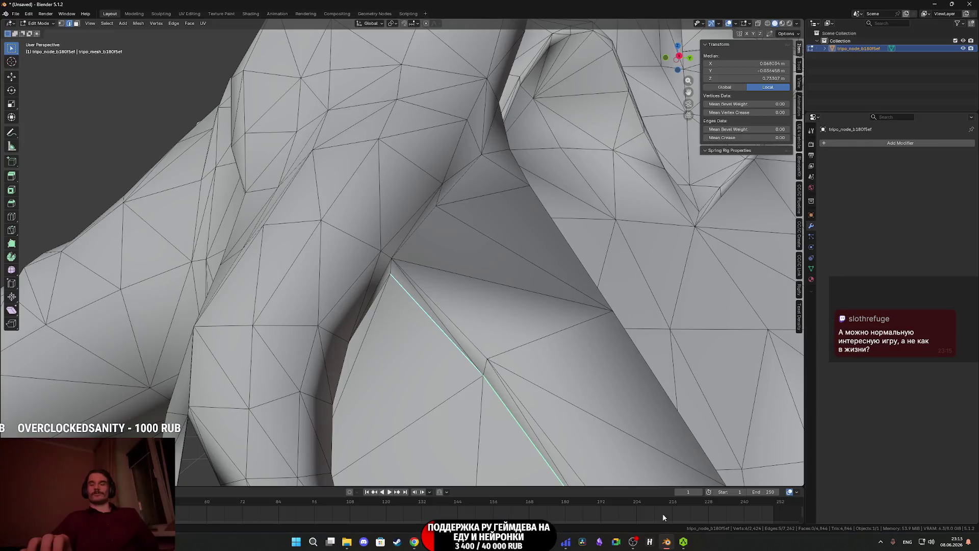
# In face mode, select both linked shoulder bumps and delete their faces.
pyautogui.scroll(-5, 527, 294)
pyautogui.moveTo(526, 294)
pyautogui.mouseDown(button='middle')
pyautogui.moveTo(419, 315)
pyautogui.moveTo(245, 138)
pyautogui.mouseUp(button='middle')
pyautogui.click(77, 24)
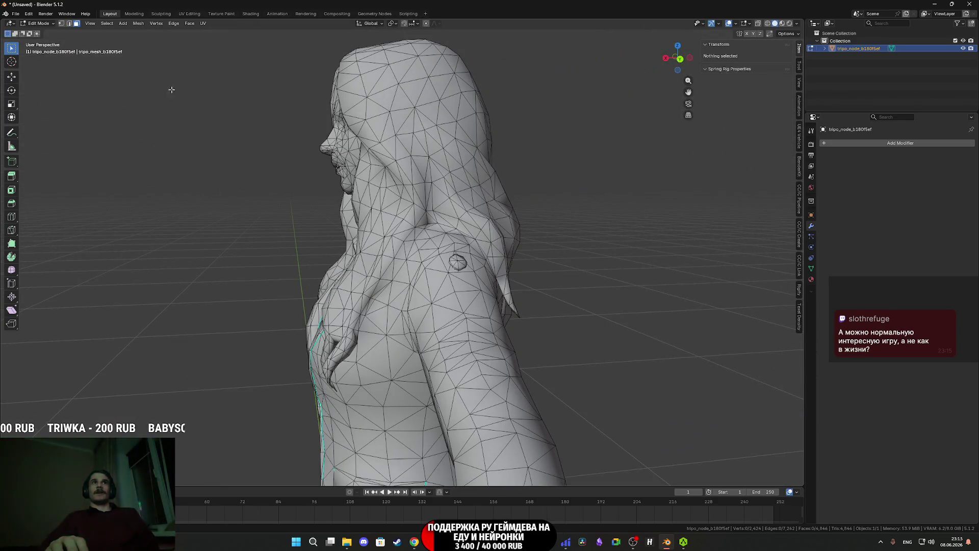
pyautogui.click(459, 262)
pyautogui.press('l')
pyautogui.moveTo(459, 263); pyautogui.dragTo(577, 284, button='middle')
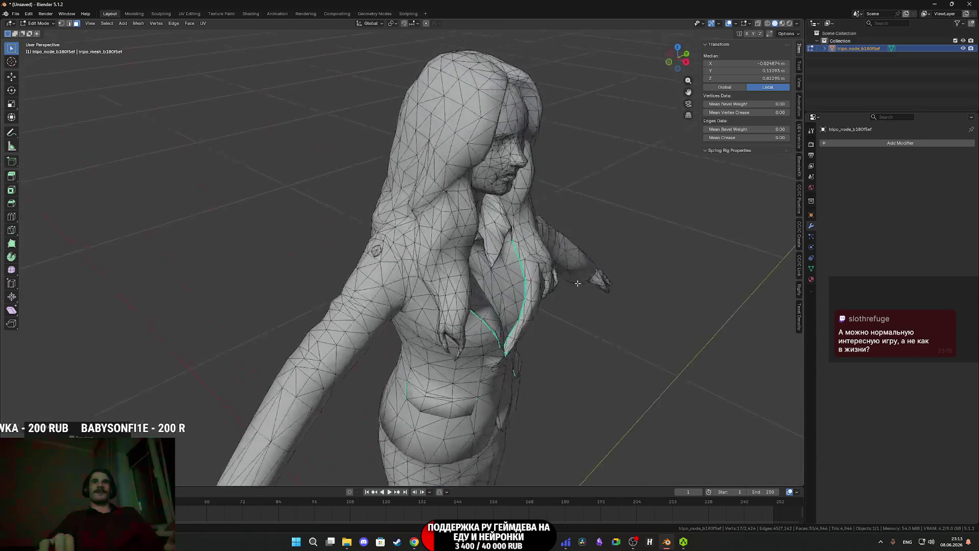
pyautogui.moveTo(378, 250); pyautogui.dragTo(385, 355, button='middle')
pyautogui.press('l')
pyautogui.press('x')
pyautogui.click(385, 359)
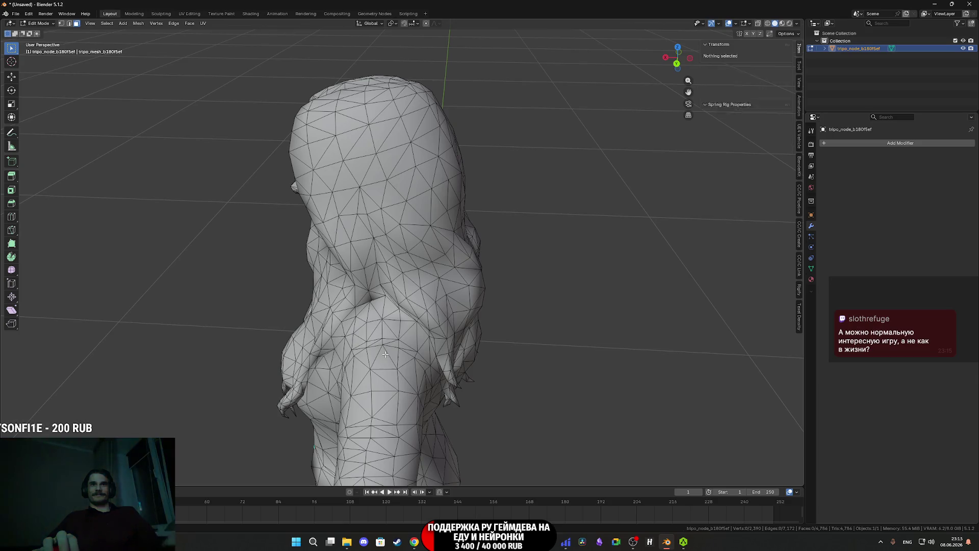
# Preview the model with textured shading, then return to solid shading.
pyautogui.press('z')
pyautogui.click(393, 400)
pyautogui.moveTo(405, 390); pyautogui.dragTo(422, 384, button='middle')
pyautogui.moveTo(513, 330)
pyautogui.mouseDown(button='middle')
pyautogui.moveTo(542, 300)
pyautogui.moveTo(510, 301)
pyautogui.moveTo(505, 327)
pyautogui.mouseUp(button='middle')
pyautogui.press('z')
pyautogui.click(551, 315)
# Select two edges along the neck fold, ready to mark them sharp.
pyautogui.scroll(8, 468, 378)
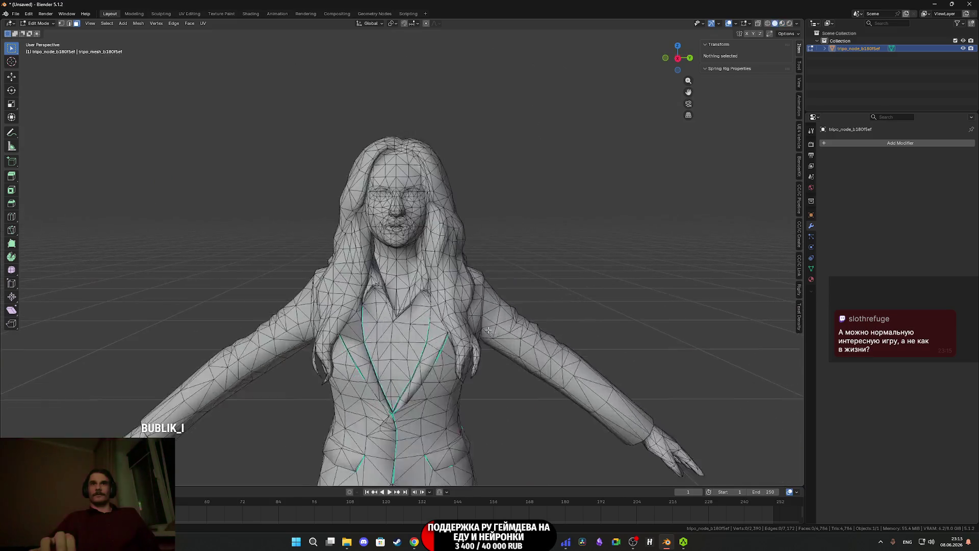
pyautogui.scroll(-2, 468, 378)
pyautogui.scroll(8, 449, 320)
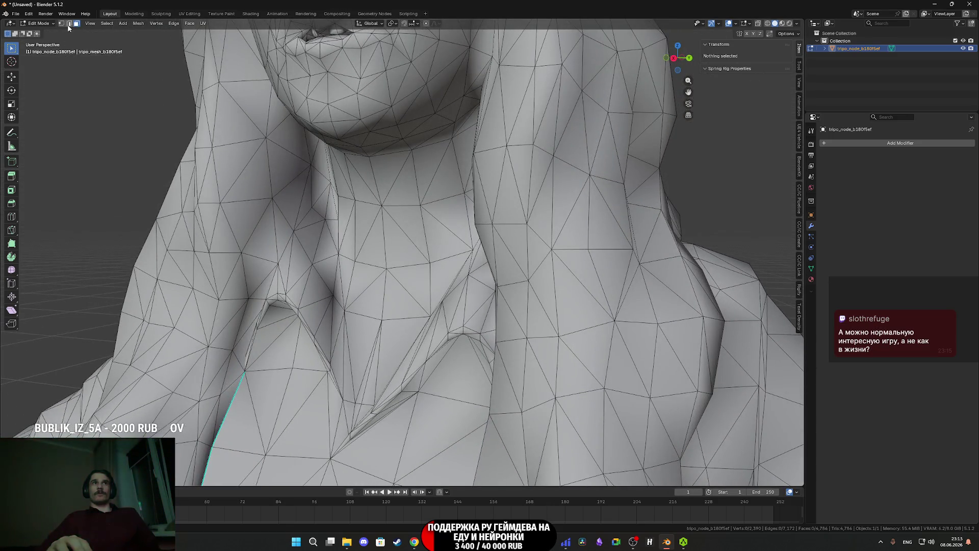
pyautogui.moveTo(293, 250); pyautogui.dragTo(389, 324, button='middle')
pyautogui.scroll(-2, 389, 324)
pyautogui.scroll(6, 398, 352)
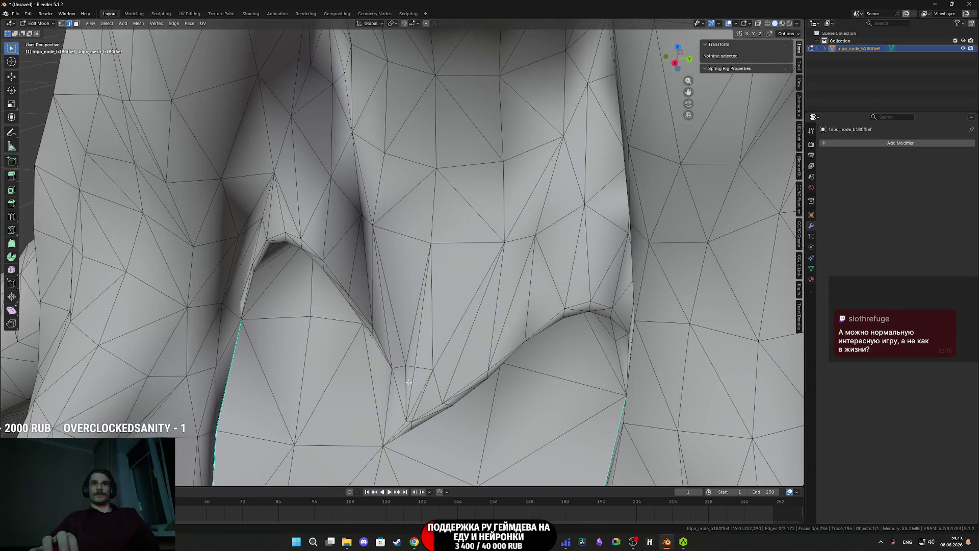
pyautogui.click(408, 381)
pyautogui.keyDown('shift'); pyautogui.click(408, 382); pyautogui.keyUp('shift')
pyautogui.scroll(-2, 403, 368)
pyautogui.scroll(3, 393, 348)
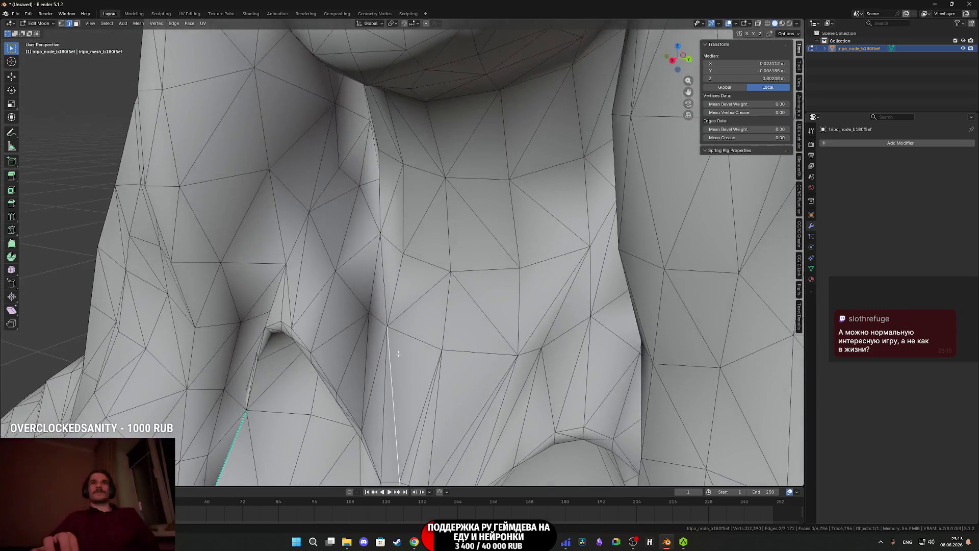
pyautogui.moveTo(383, 239)
pyautogui.mouseDown(button='middle')
pyautogui.moveTo(408, 236)
pyautogui.moveTo(393, 239)
pyautogui.mouseUp(button='middle')
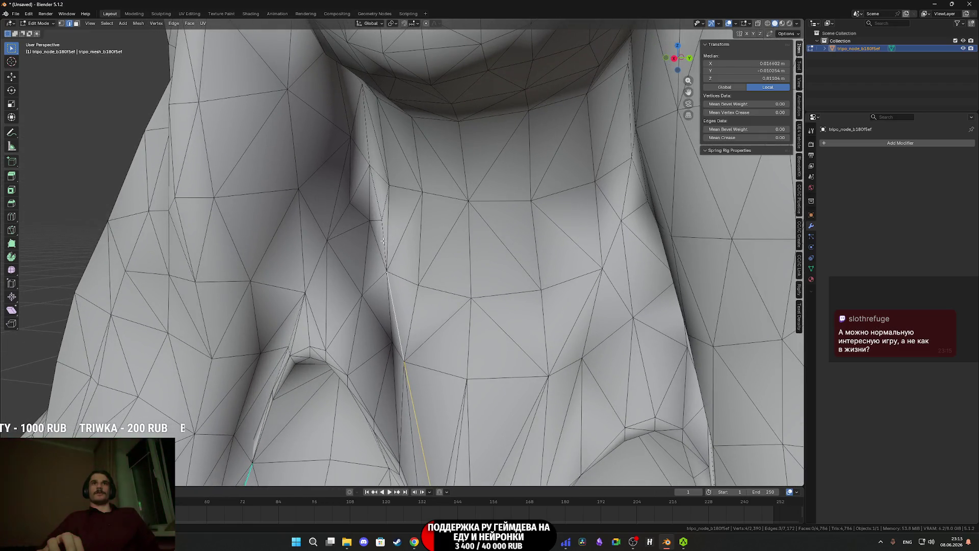
pyautogui.moveTo(376, 205); pyautogui.dragTo(385, 214, button='middle')
# Add one more neck edge and mark the neck edges sharp via Ctrl+E.
pyautogui.keyDown('shift'); pyautogui.click(377, 207); pyautogui.keyUp('shift')
pyautogui.hotkey('ctrl', 'e')
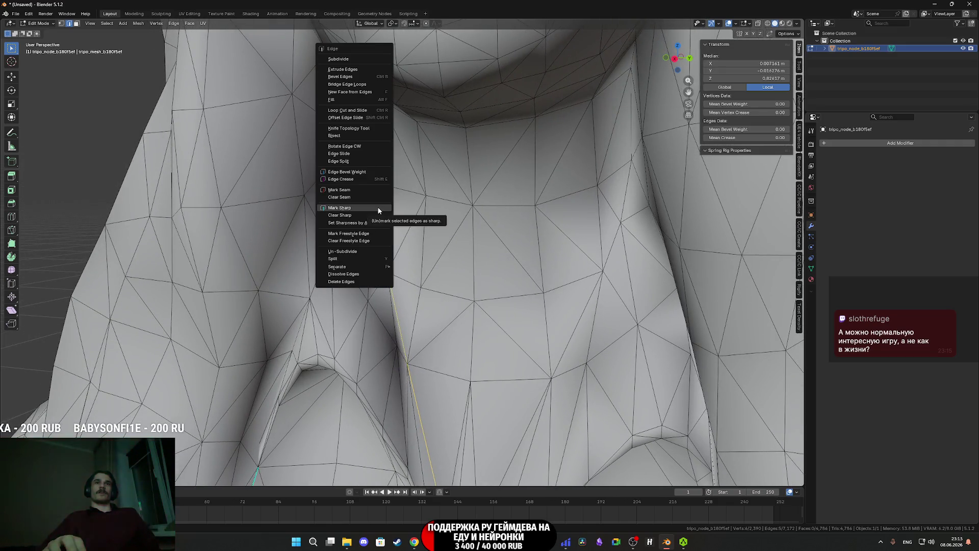
pyautogui.click(378, 208)
pyautogui.scroll(-4, 378, 209)
pyautogui.moveTo(387, 230)
pyautogui.mouseDown(button='middle')
pyautogui.moveTo(414, 305)
pyautogui.moveTo(378, 313)
pyautogui.mouseUp(button='middle')
pyautogui.scroll(4, 404, 296)
# Switch to textured shading and mark two shirt collar edges as sharp.
pyautogui.press('z')
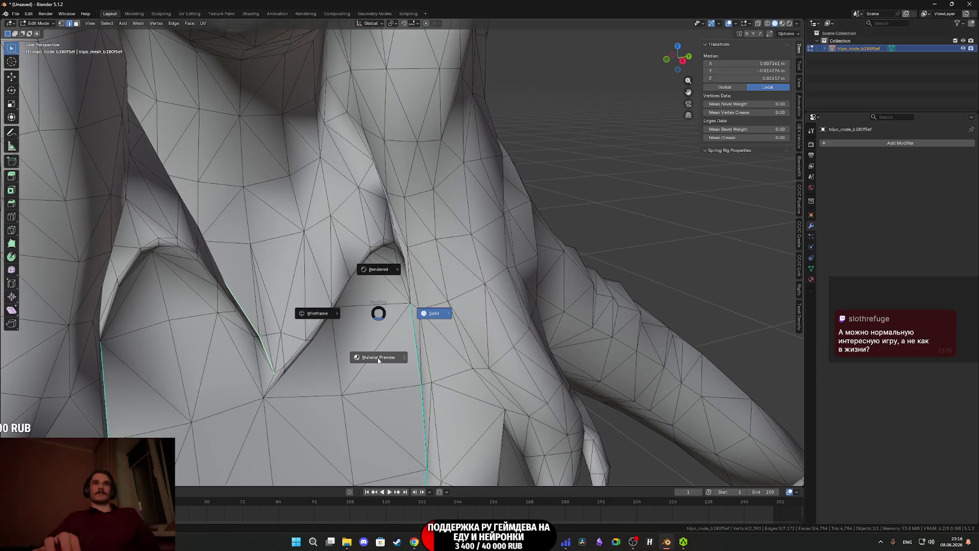
pyautogui.click(378, 359)
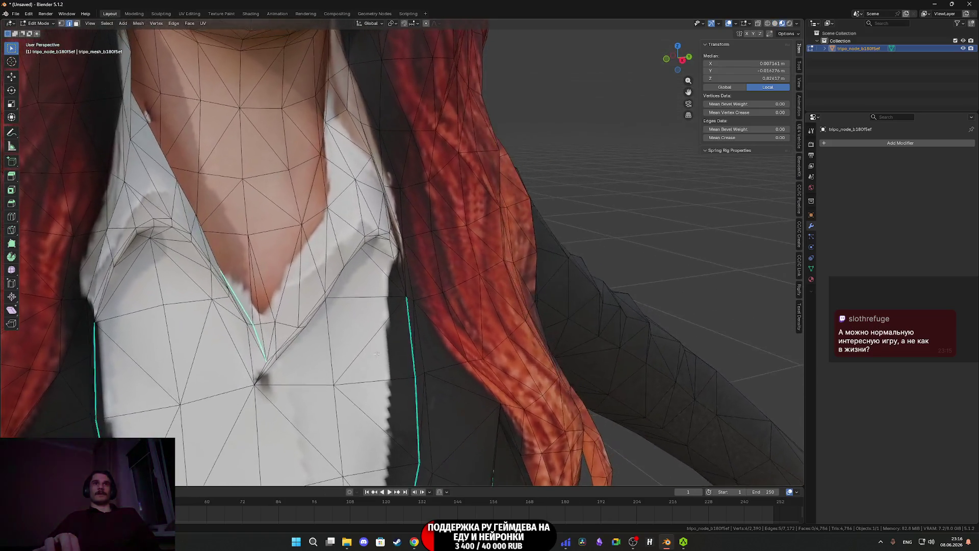
pyautogui.moveTo(377, 353)
pyautogui.mouseDown(button='middle')
pyautogui.moveTo(367, 356)
pyautogui.moveTo(377, 360)
pyautogui.mouseUp(button='middle')
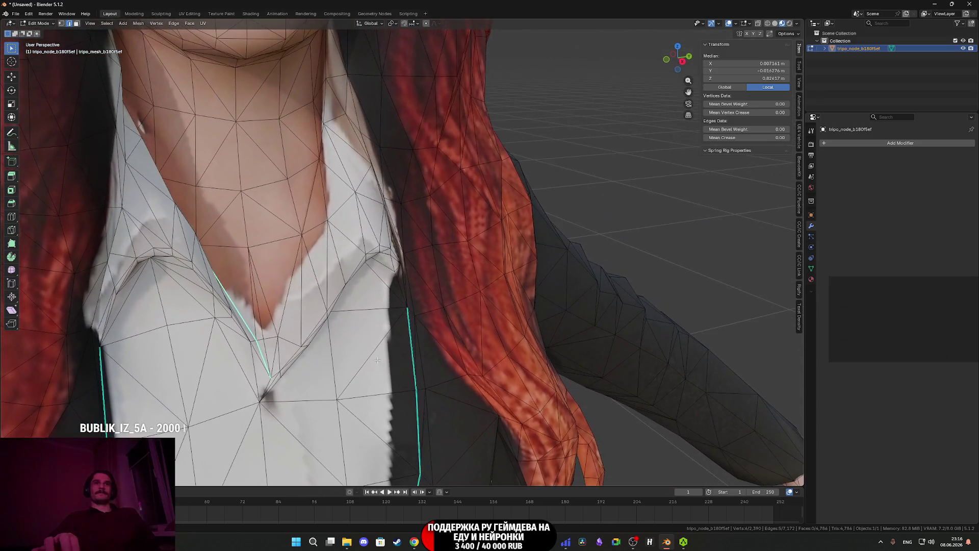
pyautogui.click(276, 347)
pyautogui.keyDown('shift'); pyautogui.click(307, 236); pyautogui.keyUp('shift')
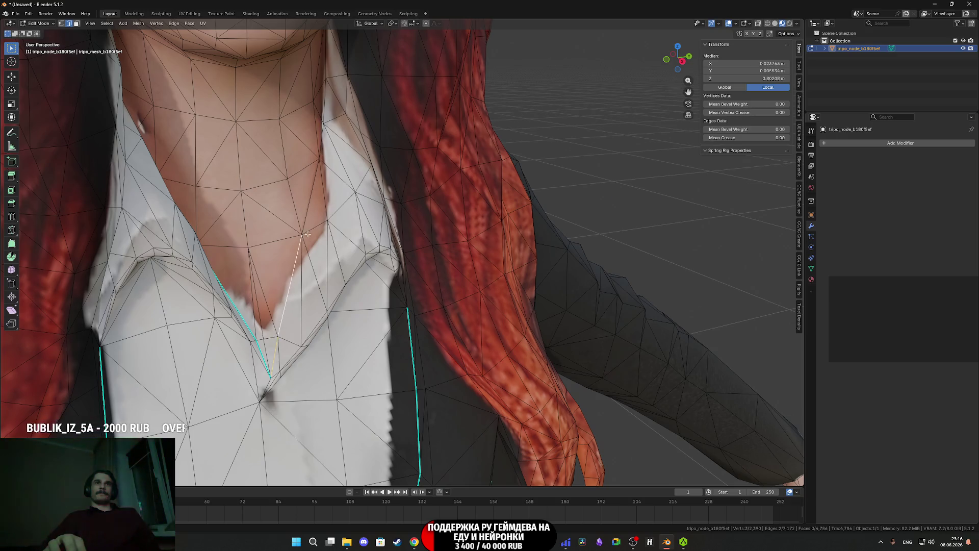
pyautogui.scroll(-3, 307, 208)
pyautogui.scroll(6, 373, 280)
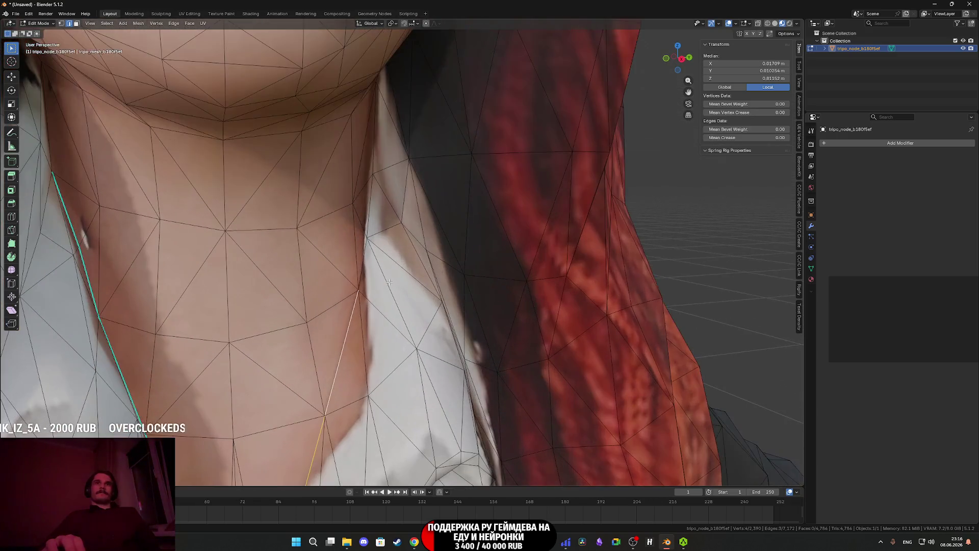
pyautogui.moveTo(373, 280); pyautogui.dragTo(354, 266, button='middle')
pyautogui.rightClick(351, 268)
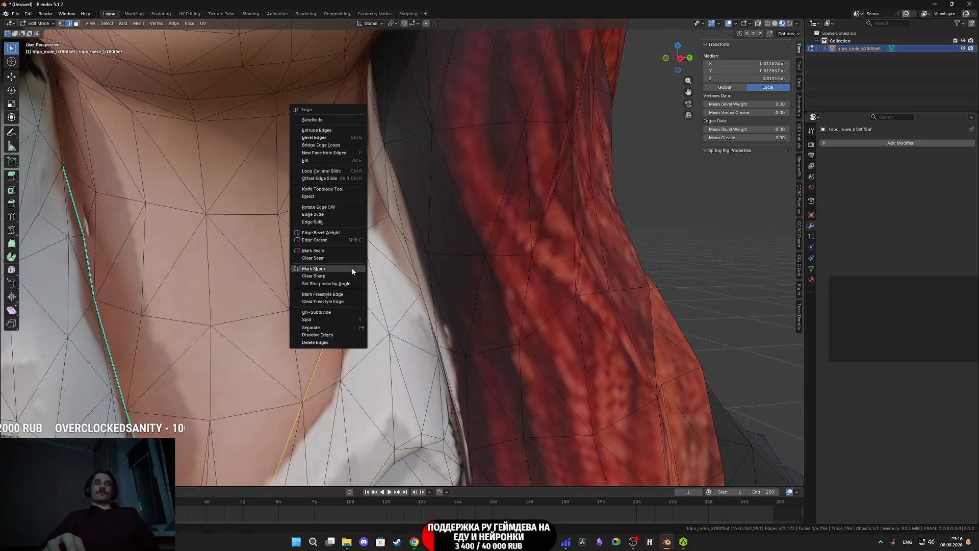
pyautogui.click(351, 267)
# Mark another single edge on the neck as sharp.
pyautogui.scroll(-5, 356, 275)
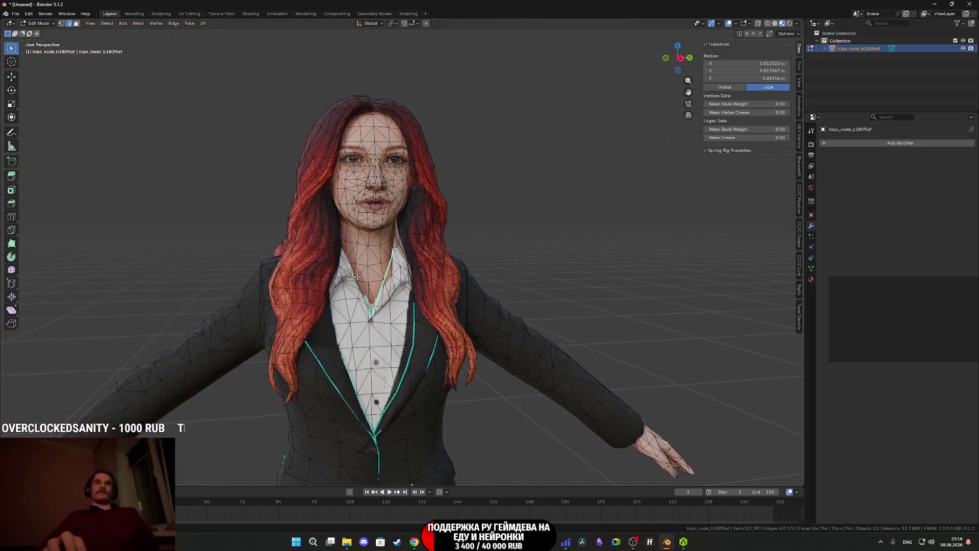
pyautogui.scroll(5, 356, 276)
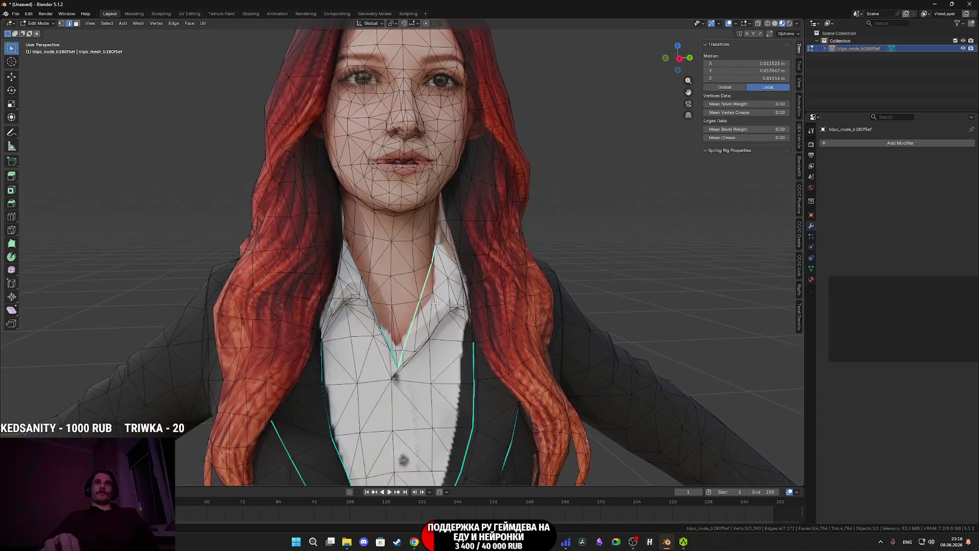
pyautogui.scroll(3, 436, 302)
pyautogui.click(462, 225)
pyautogui.rightClick(462, 226)
pyautogui.click(462, 227)
# Select a collar edge plus the upper neck edge and mark them sharp.
pyautogui.scroll(4, 454, 238)
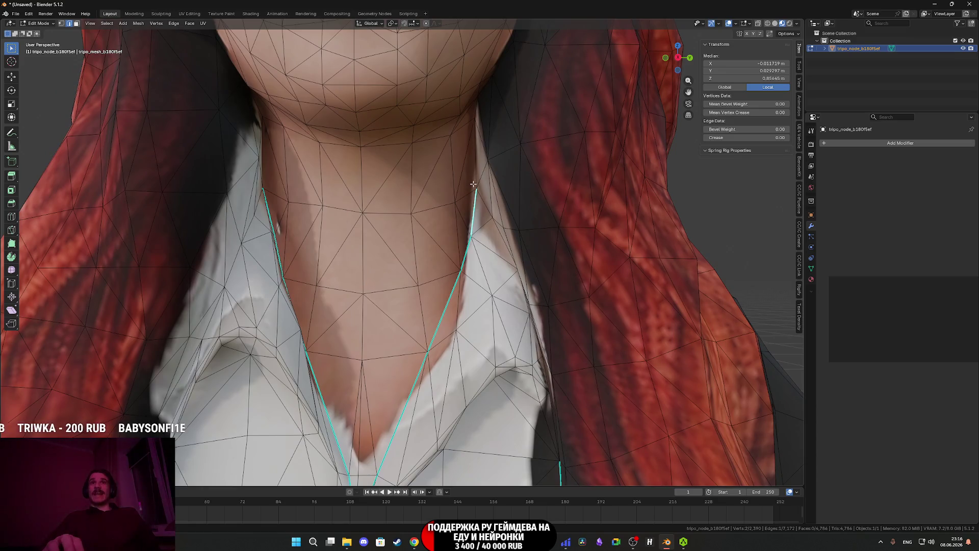
pyautogui.click(473, 184)
pyautogui.scroll(-3, 473, 184)
pyautogui.scroll(3, 491, 225)
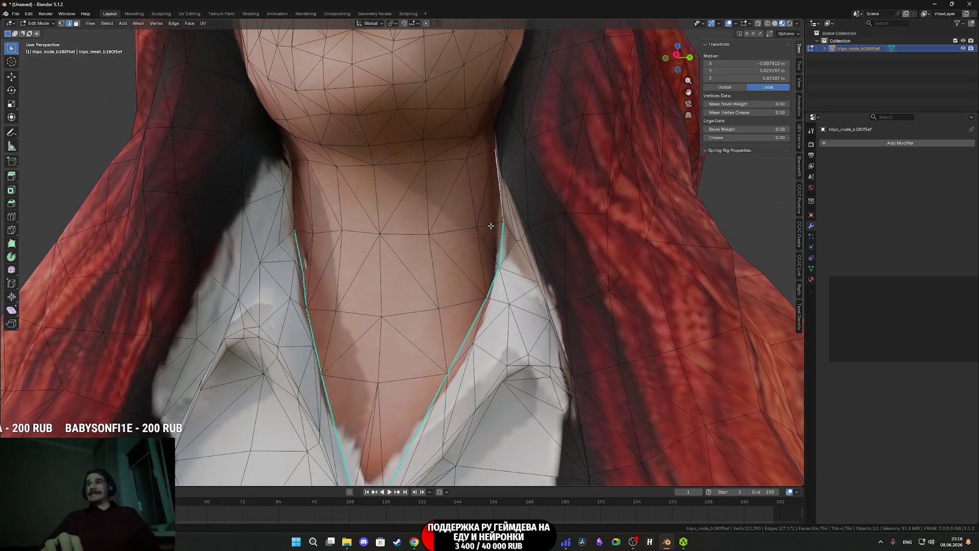
pyautogui.scroll(-2, 321, 227)
pyautogui.scroll(4, 375, 256)
pyautogui.keyDown('shift'); pyautogui.click(350, 260); pyautogui.keyUp('shift')
pyautogui.rightClick(349, 261)
pyautogui.click(350, 261)
pyautogui.scroll(-3, 373, 273)
pyautogui.scroll(-8, 373, 273)
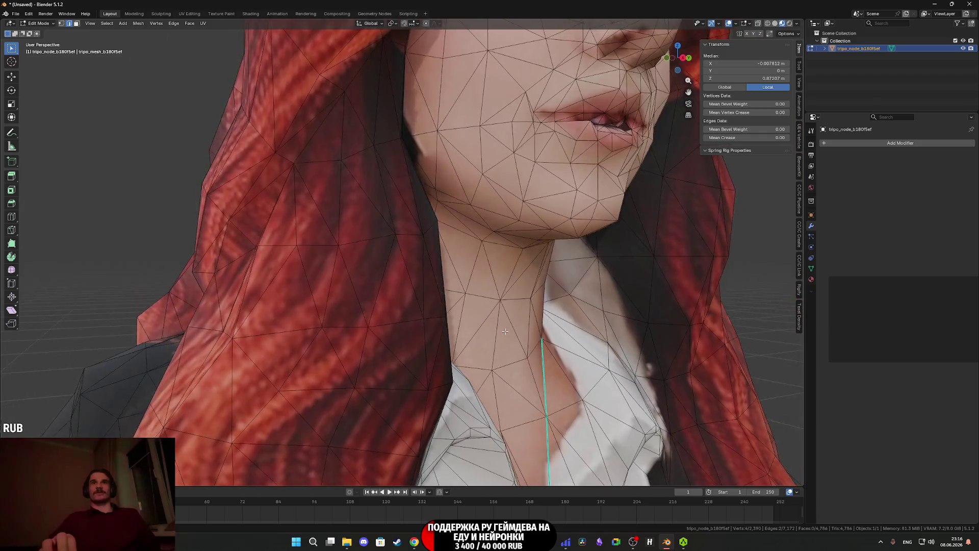
pyautogui.moveTo(381, 271)
pyautogui.mouseDown(button='middle')
pyautogui.moveTo(360, 293)
pyautogui.moveTo(413, 243)
pyautogui.moveTo(336, 311)
pyautogui.moveTo(293, 321)
pyautogui.moveTo(306, 274)
pyautogui.mouseUp(button='middle')
# Switch to solid shading and select the edge path along the jacket's front hem.
pyautogui.press('z')
pyautogui.click(416, 300)
pyautogui.scroll(6, 408, 255)
pyautogui.scroll(4, 333, 319)
pyautogui.click(294, 302)
pyautogui.keyDown('alt'); pyautogui.keyDown('shift'); pyautogui.click(313, 373); pyautogui.keyUp('shift'); pyautogui.keyUp('alt')
pyautogui.moveTo(303, 393); pyautogui.dragTo(340, 331, button='middle')
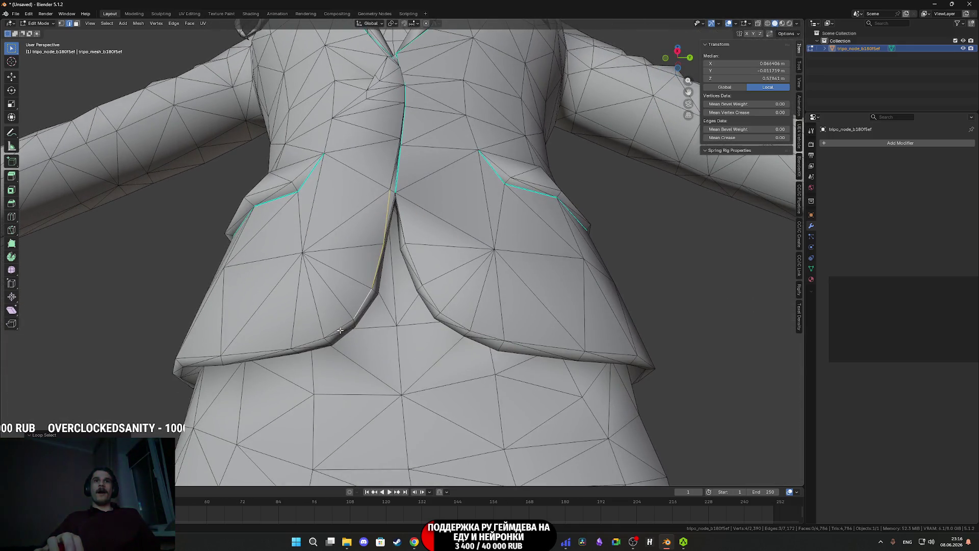
pyautogui.moveTo(244, 347)
pyautogui.mouseDown(button='middle')
pyautogui.moveTo(408, 311)
pyautogui.moveTo(387, 305)
pyautogui.moveTo(434, 301)
pyautogui.moveTo(512, 321)
pyautogui.mouseUp(button='middle')
pyautogui.keyDown('shift'); pyautogui.click(350, 310); pyautogui.keyUp('shift')
pyautogui.keyDown('shift'); pyautogui.click(457, 296); pyautogui.keyUp('shift')
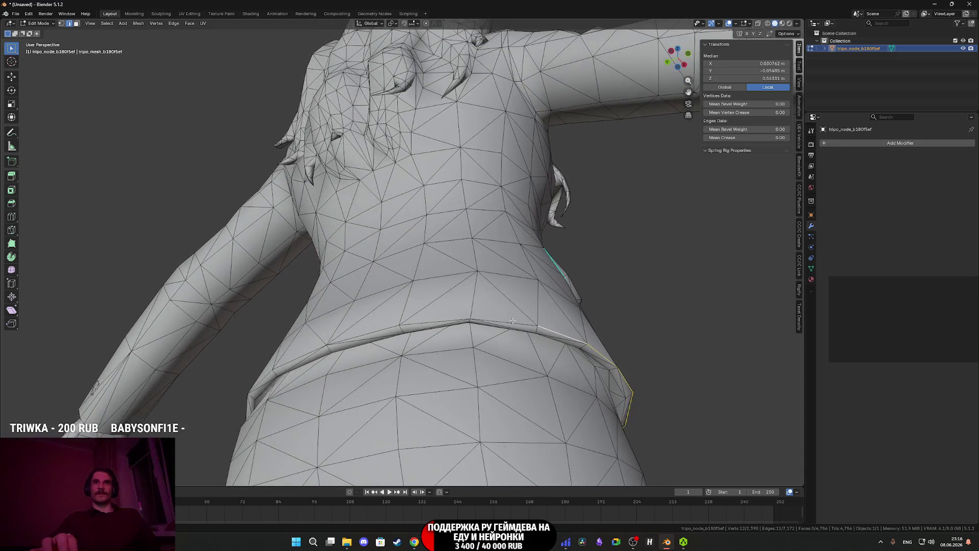
# Extend the selection around the back hem and mark all jacket hem edges sharp.
pyautogui.moveTo(426, 325); pyautogui.dragTo(433, 326, button='middle')
pyautogui.keyDown('shift'); pyautogui.click(427, 324); pyautogui.keyUp('shift')
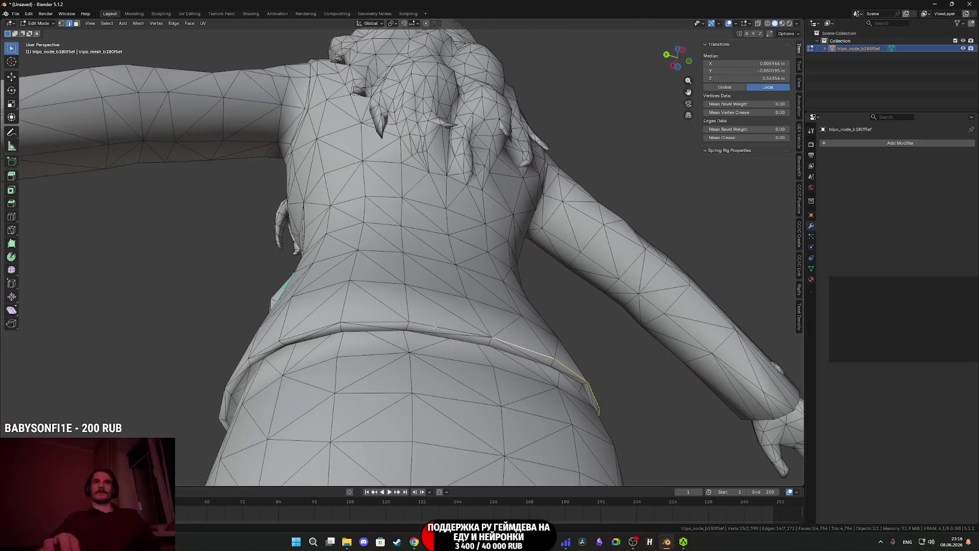
pyautogui.keyDown('shift'); pyautogui.click(371, 320); pyautogui.keyUp('shift')
pyautogui.moveTo(370, 320); pyautogui.dragTo(425, 319, button='middle')
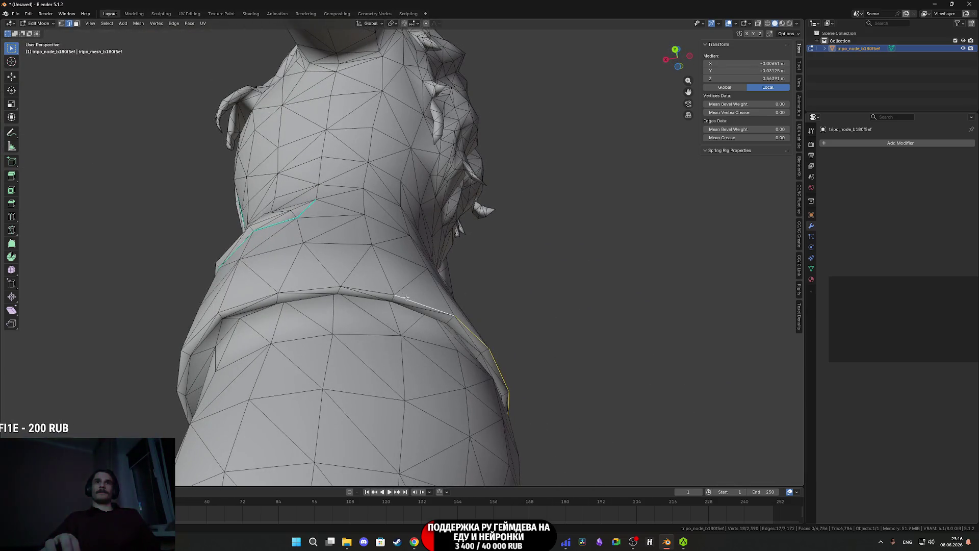
pyautogui.moveTo(298, 296)
pyautogui.mouseDown(button='middle')
pyautogui.moveTo(384, 297)
pyautogui.moveTo(356, 284)
pyautogui.moveTo(387, 276)
pyautogui.mouseUp(button='middle')
pyautogui.keyDown('shift'); pyautogui.click(325, 292); pyautogui.keyUp('shift')
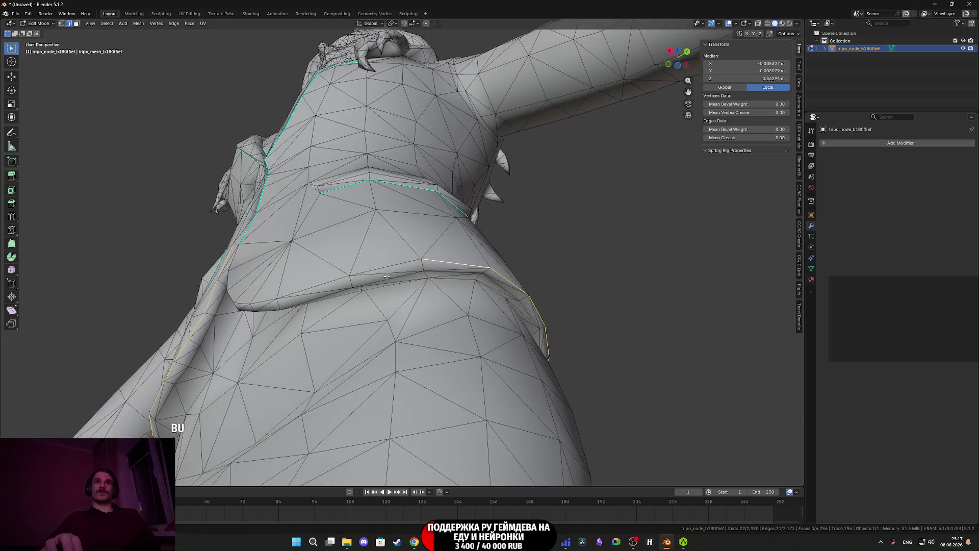
pyautogui.moveTo(314, 282); pyautogui.dragTo(359, 292, button='middle')
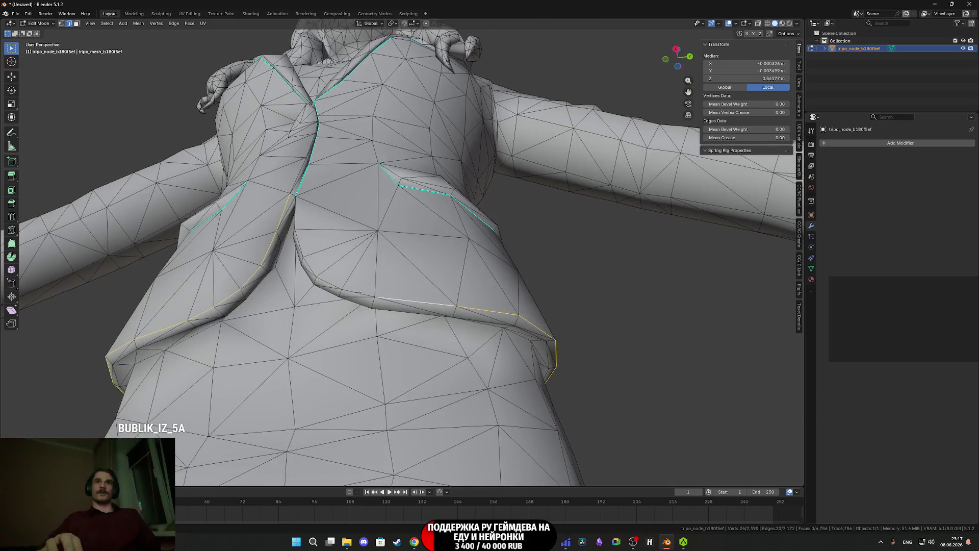
pyautogui.moveTo(309, 263)
pyautogui.mouseDown(button='middle')
pyautogui.moveTo(351, 346)
pyautogui.moveTo(361, 315)
pyautogui.mouseUp(button='middle')
pyautogui.click(361, 315)
pyautogui.scroll(-5, 361, 331)
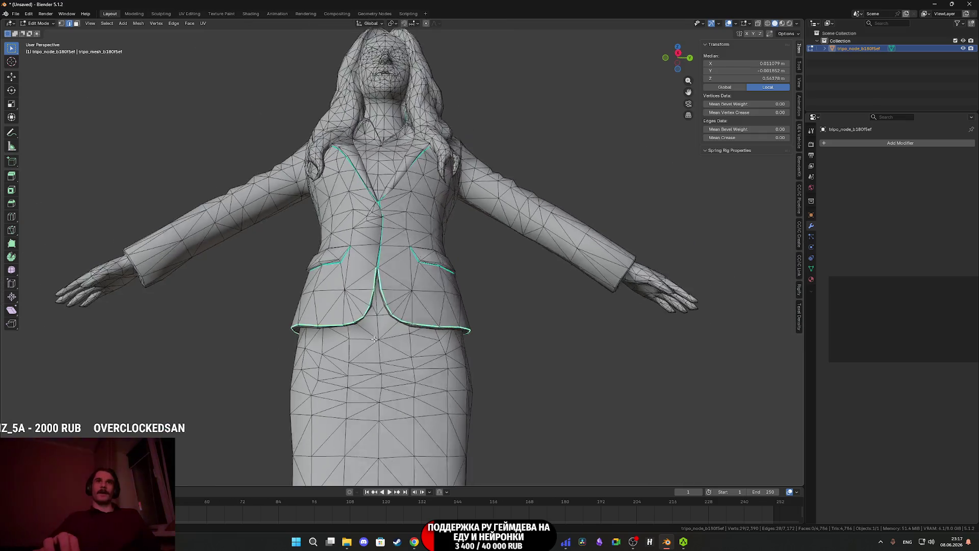
# Select the short edge chain on the jacket's front seam and mark it sharp.
pyautogui.scroll(8, 361, 350)
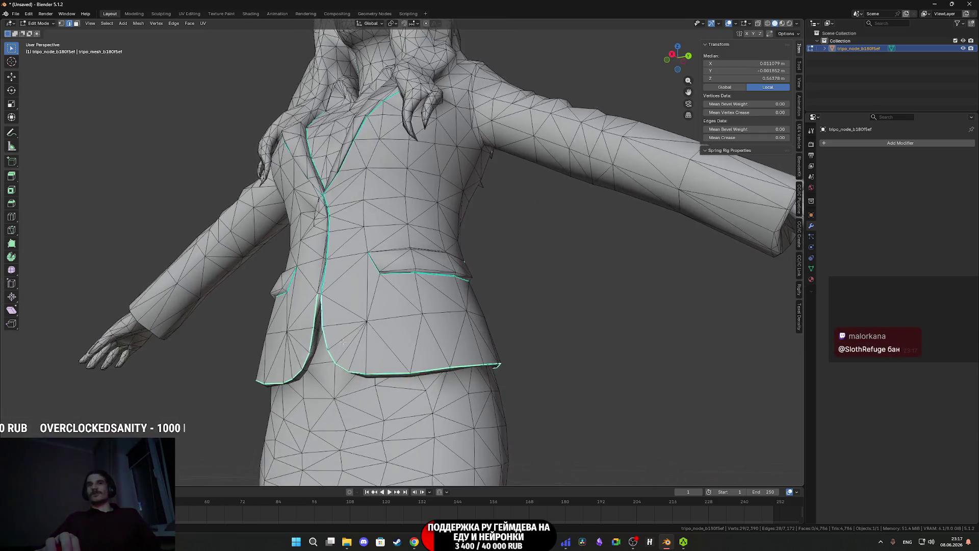
pyautogui.scroll(-4, 321, 347)
pyautogui.moveTo(326, 341)
pyautogui.mouseDown(button='middle')
pyautogui.moveTo(385, 325)
pyautogui.moveTo(287, 299)
pyautogui.moveTo(366, 341)
pyautogui.mouseUp(button='middle')
pyautogui.scroll(4, 385, 325)
pyautogui.scroll(-3, 385, 325)
pyautogui.scroll(5, 286, 299)
pyautogui.keyDown('alt'); pyautogui.click(268, 297); pyautogui.keyUp('alt')
pyautogui.scroll(-2, 269, 297)
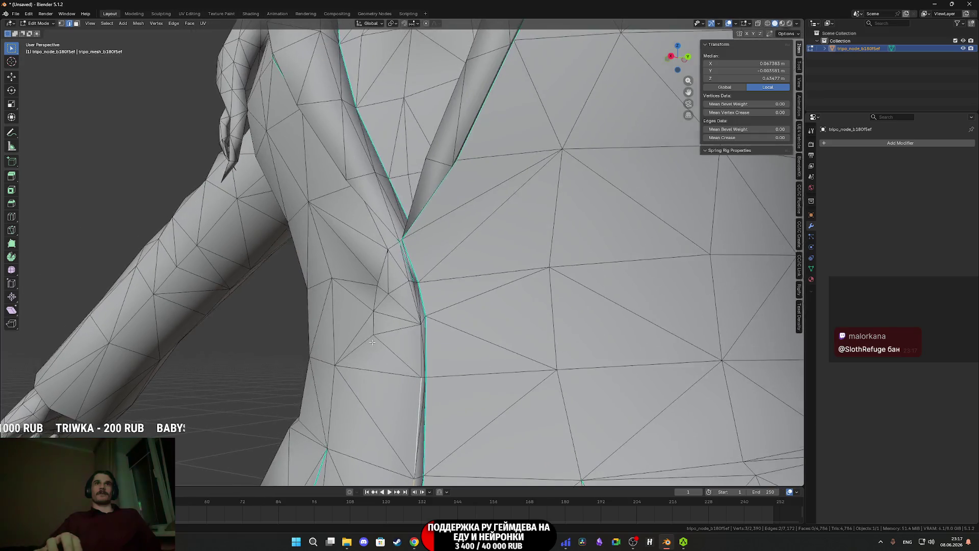
pyautogui.scroll(3, 366, 341)
pyautogui.moveTo(359, 284)
pyautogui.mouseDown(button='middle')
pyautogui.moveTo(397, 313)
pyautogui.moveTo(379, 312)
pyautogui.mouseUp(button='middle')
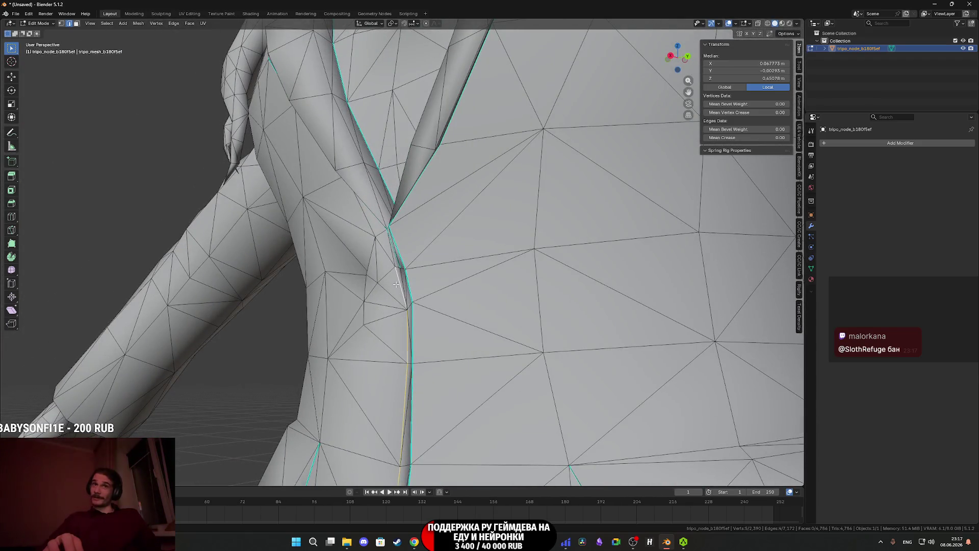
pyautogui.click(393, 259)
# Orbit the view up to inspect the jacket collar and the back of the neck.
pyautogui.moveTo(393, 260)
pyautogui.mouseDown(button='middle')
pyautogui.moveTo(435, 305)
pyautogui.moveTo(412, 352)
pyautogui.moveTo(434, 331)
pyautogui.moveTo(548, 321)
pyautogui.moveTo(289, 322)
pyautogui.moveTo(317, 350)
pyautogui.moveTo(424, 332)
pyautogui.moveTo(402, 359)
pyautogui.moveTo(403, 396)
pyautogui.moveTo(457, 306)
pyautogui.mouseUp(button='middle')
pyautogui.scroll(-5, 439, 309)
pyautogui.scroll(5, 433, 332)
pyautogui.scroll(-5, 442, 323)
pyautogui.scroll(4, 400, 339)
pyautogui.scroll(-5, 401, 322)
pyautogui.scroll(5, 404, 396)
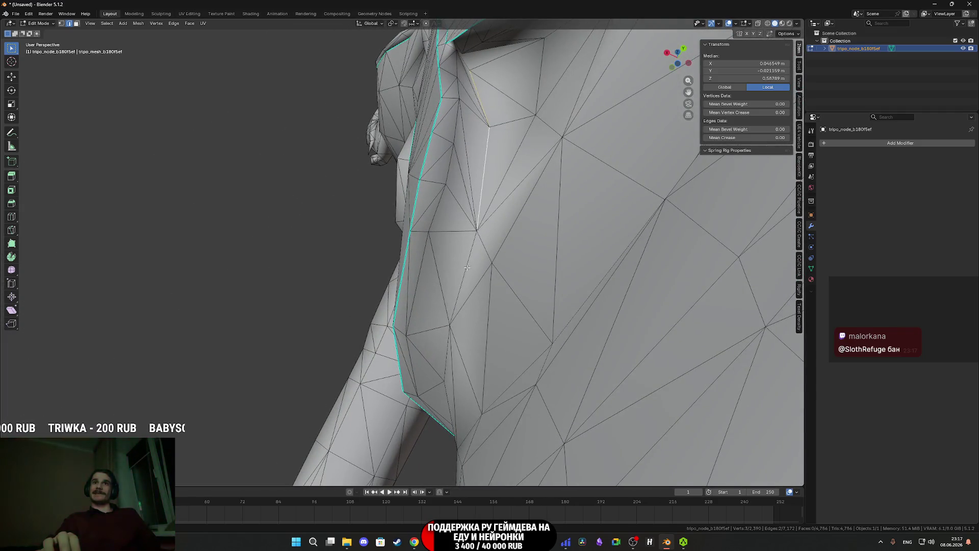
pyautogui.moveTo(467, 268); pyautogui.dragTo(351, 290, button='middle')
pyautogui.moveTo(272, 281); pyautogui.dragTo(462, 300, button='middle')
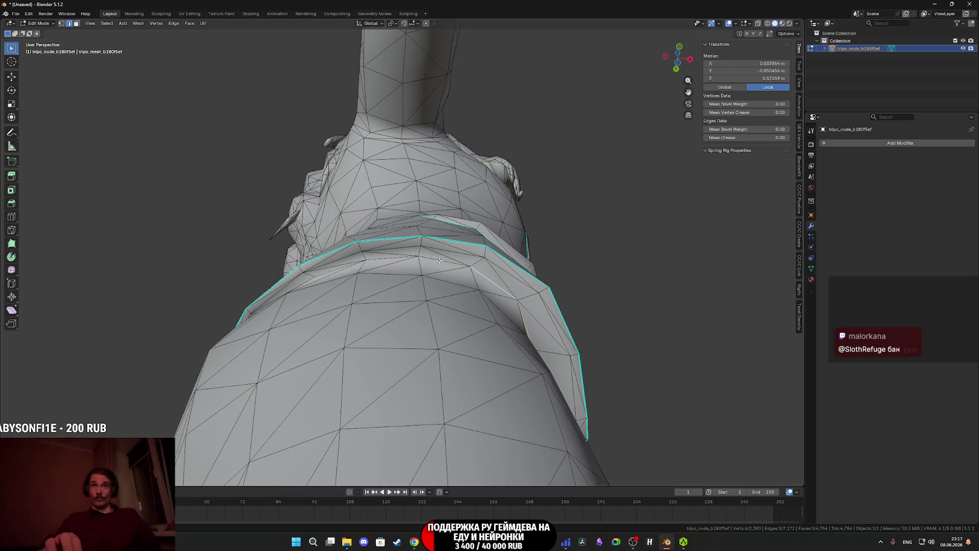
pyautogui.moveTo(396, 258); pyautogui.dragTo(404, 268, button='middle')
# Select the back collar edges one by one, removing a wrongly picked edge.
pyautogui.keyDown('shift'); pyautogui.click(379, 272); pyautogui.keyUp('shift')
pyautogui.keyDown('shift'); pyautogui.click(286, 269); pyautogui.keyUp('shift')
pyautogui.moveTo(286, 269)
pyautogui.mouseDown(button='middle')
pyautogui.moveTo(478, 308)
pyautogui.moveTo(448, 286)
pyautogui.moveTo(550, 285)
pyautogui.mouseUp(button='middle')
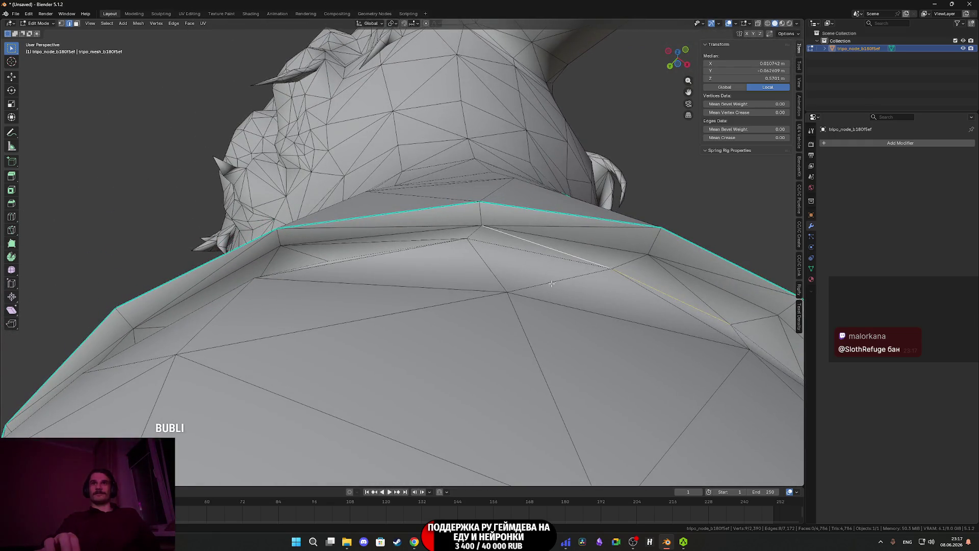
pyautogui.hotkey('ctrl', 'z')
pyautogui.keyDown('shift'); pyautogui.click(540, 255); pyautogui.keyUp('shift')
pyautogui.keyDown('shift'); pyautogui.click(430, 241); pyautogui.keyUp('shift')
pyautogui.moveTo(429, 240)
pyautogui.mouseDown(button='middle')
pyautogui.moveTo(466, 272)
pyautogui.moveTo(433, 272)
pyautogui.moveTo(504, 305)
pyautogui.moveTo(453, 346)
pyautogui.moveTo(396, 348)
pyautogui.mouseUp(button='middle')
pyautogui.keyDown('shift'); pyautogui.click(484, 292); pyautogui.keyUp('shift')
pyautogui.keyDown('shift'); pyautogui.click(483, 285); pyautogui.keyUp('shift')
pyautogui.keyDown('shift'); pyautogui.click(480, 317); pyautogui.keyUp('shift')
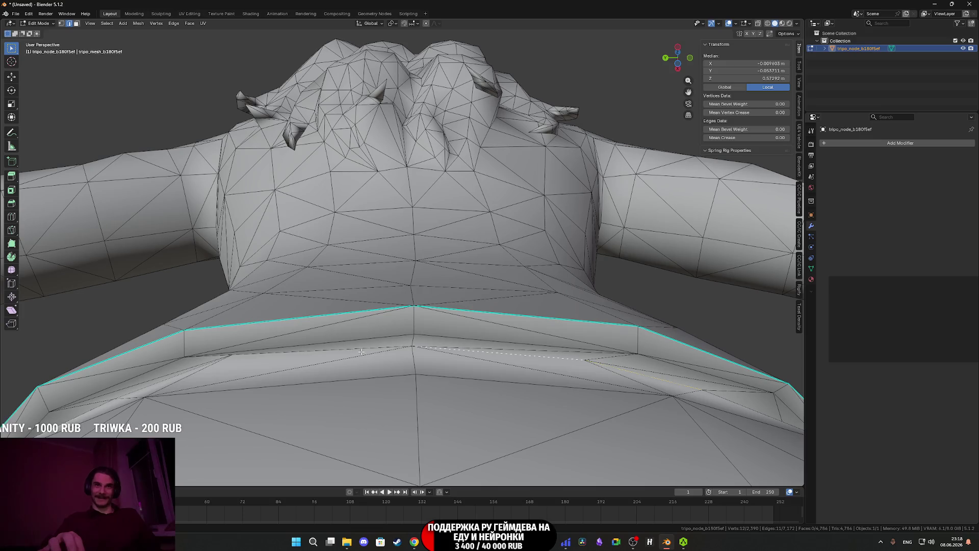
# Finish the collar edge selection and mark the collar edges sharp.
pyautogui.moveTo(311, 356)
pyautogui.mouseDown(button='middle')
pyautogui.moveTo(406, 320)
pyautogui.moveTo(377, 312)
pyautogui.moveTo(386, 309)
pyautogui.mouseUp(button='middle')
pyautogui.keyDown('shift'); pyautogui.click(401, 314); pyautogui.keyUp('shift')
pyautogui.keyDown('shift'); pyautogui.click(372, 313); pyautogui.keyUp('shift')
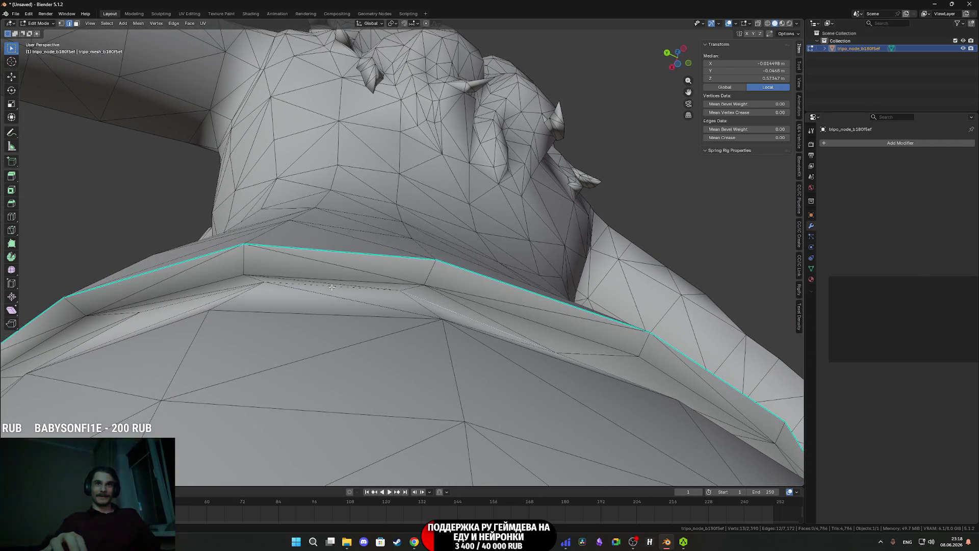
pyautogui.keyDown('shift'); pyautogui.click(309, 286); pyautogui.keyUp('shift')
pyautogui.moveTo(309, 286)
pyautogui.mouseDown(button='middle')
pyautogui.moveTo(452, 329)
pyautogui.moveTo(423, 330)
pyautogui.moveTo(432, 323)
pyautogui.mouseUp(button='middle')
pyautogui.click(389, 309)
# Begin selecting the edges along the shoulder seam.
pyautogui.moveTo(379, 301)
pyautogui.mouseDown(button='middle')
pyautogui.moveTo(394, 311)
pyautogui.moveTo(334, 292)
pyautogui.moveTo(322, 301)
pyautogui.moveTo(379, 298)
pyautogui.mouseUp(button='middle')
pyautogui.click(392, 303)
pyautogui.keyDown('shift'); pyautogui.click(334, 292); pyautogui.keyUp('shift')
pyautogui.keyDown('shift'); pyautogui.click(374, 296); pyautogui.keyUp('shift')
pyautogui.keyDown('shift'); pyautogui.click(237, 282); pyautogui.keyUp('shift')
pyautogui.rightClick(228, 285)
pyautogui.moveTo(228, 285)
pyautogui.mouseDown(button='middle')
pyautogui.moveTo(269, 322)
pyautogui.moveTo(396, 316)
pyautogui.mouseUp(button='middle')
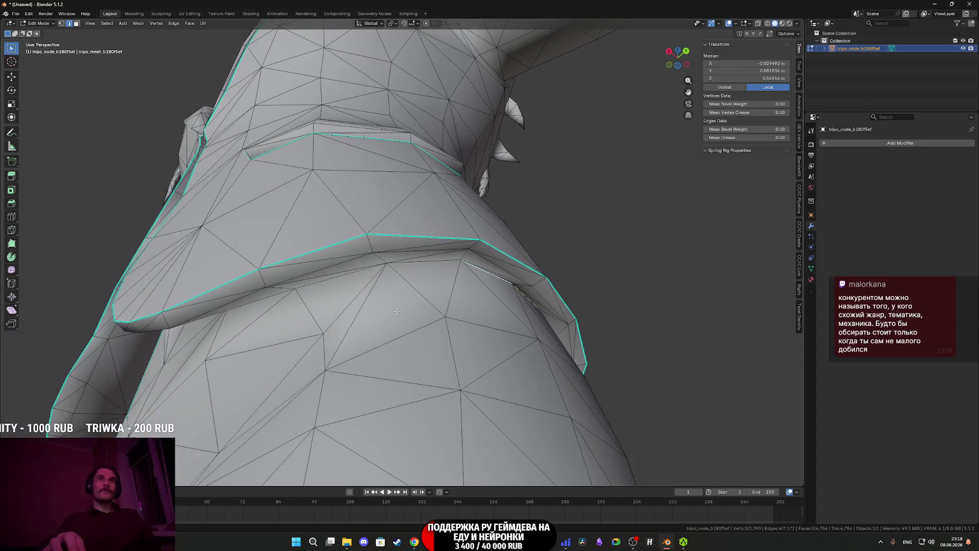
# Reselect the shoulder seam edges and mark them sharp from the Ctrl+E edge menu.
pyautogui.click(425, 266)
pyautogui.moveTo(425, 268)
pyautogui.mouseDown(button='middle')
pyautogui.moveTo(342, 252)
pyautogui.moveTo(448, 287)
pyautogui.mouseUp(button='middle')
pyautogui.keyDown('shift'); pyautogui.click(449, 265); pyautogui.keyUp('shift')
pyautogui.keyDown('shift'); pyautogui.click(379, 214); pyautogui.keyUp('shift')
pyautogui.keyDown('shift'); pyautogui.click(326, 146); pyautogui.keyUp('shift')
pyautogui.hotkey('ctrl', 'e')
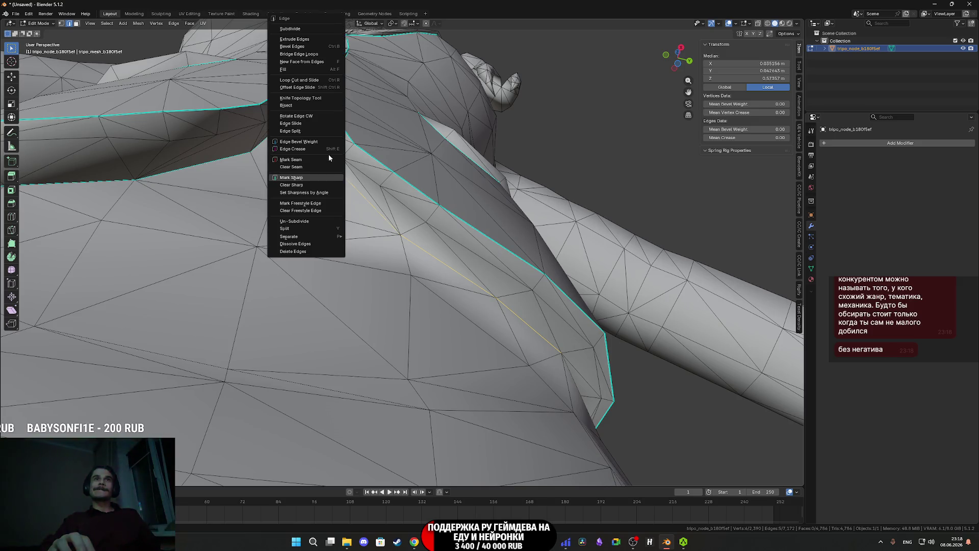
pyautogui.click(304, 178)
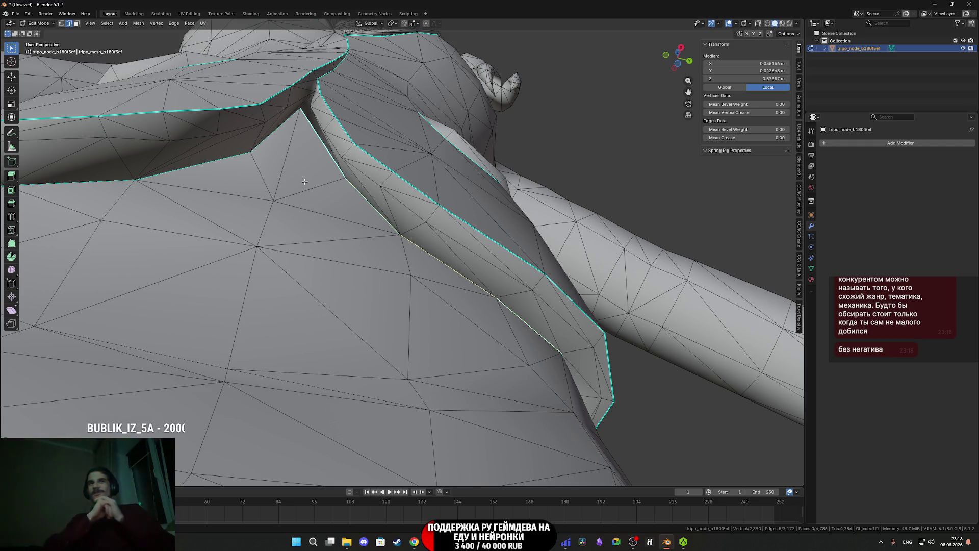
pyautogui.scroll(-10, 401, 223)
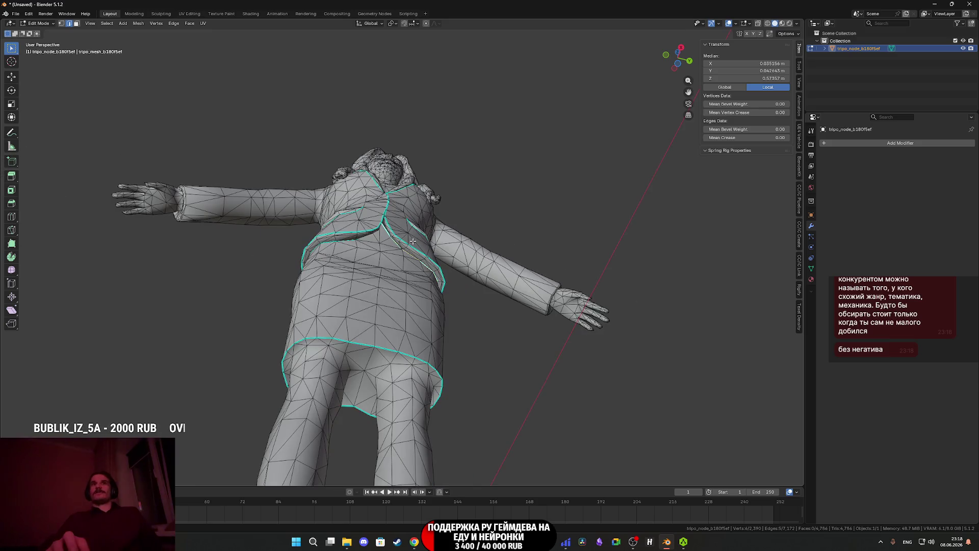
# Frame the first sleeve cuff and start selecting its edge loop.
pyautogui.moveTo(411, 244)
pyautogui.mouseDown(button='middle')
pyautogui.moveTo(423, 306)
pyautogui.moveTo(484, 328)
pyautogui.moveTo(458, 330)
pyautogui.moveTo(475, 342)
pyautogui.mouseUp(button='middle')
pyautogui.scroll(5, 425, 319)
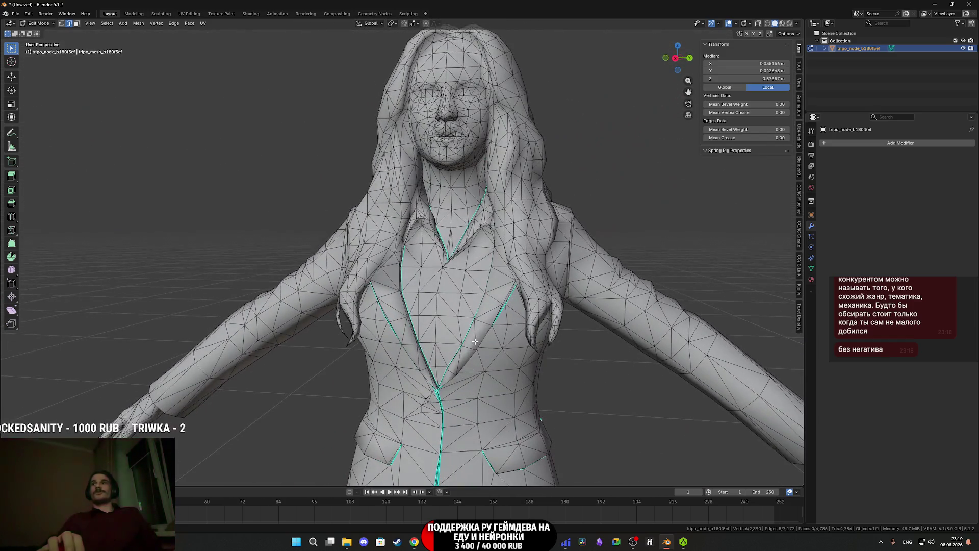
pyautogui.scroll(-3, 486, 317)
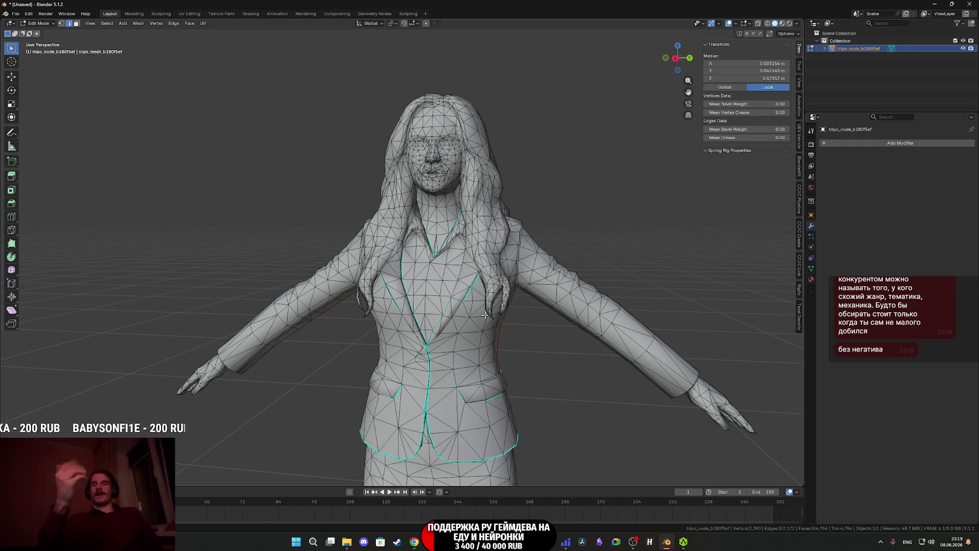
pyautogui.moveTo(501, 312)
pyautogui.mouseDown(button='middle')
pyautogui.moveTo(291, 354)
pyautogui.moveTo(527, 298)
pyautogui.mouseUp(button='middle')
pyautogui.click(462, 273)
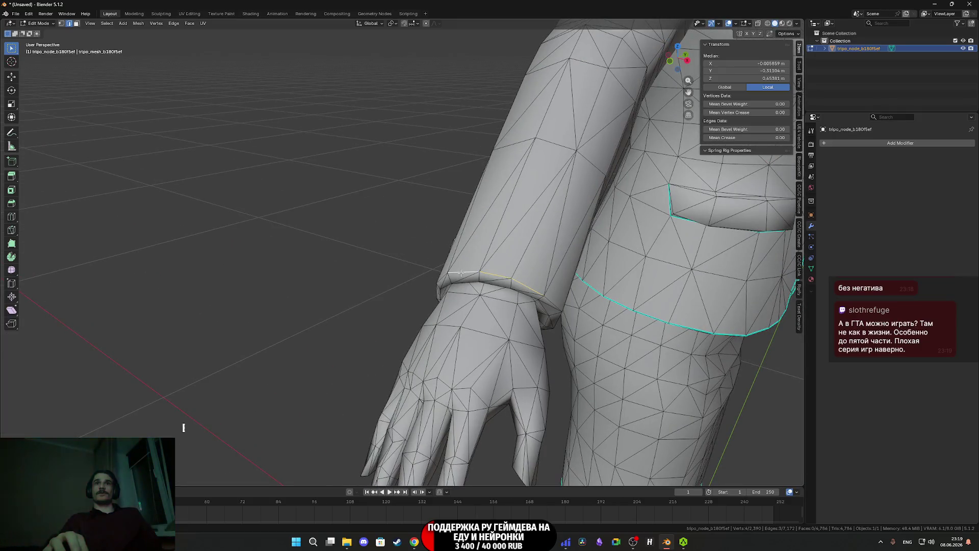
pyautogui.press('KP_Decimal')
pyautogui.moveTo(397, 304)
pyautogui.mouseDown(button='middle')
pyautogui.moveTo(441, 339)
pyautogui.moveTo(454, 342)
pyautogui.moveTo(456, 328)
pyautogui.mouseUp(button='middle')
pyautogui.keyDown('shift'); pyautogui.click(452, 350); pyautogui.keyUp('shift')
pyautogui.keyDown('shift'); pyautogui.click(452, 357); pyautogui.keyUp('shift')
pyautogui.keyDown('shift'); pyautogui.click(457, 328); pyautogui.keyUp('shift')
pyautogui.keyDown('shift'); pyautogui.click(437, 371); pyautogui.keyUp('shift')
# Complete the first cuff's edge loop selection and mark it sharp.
pyautogui.moveTo(437, 372); pyautogui.dragTo(436, 327, button='middle')
pyautogui.keyDown('shift'); pyautogui.click(434, 308); pyautogui.keyUp('shift')
pyautogui.keyDown('shift'); pyautogui.click(452, 358); pyautogui.keyUp('shift')
pyautogui.keyDown('shift'); pyautogui.click(481, 388); pyautogui.keyUp('shift')
pyautogui.keyDown('shift'); pyautogui.click(518, 413); pyautogui.keyUp('shift')
pyautogui.moveTo(644, 429)
pyautogui.mouseDown(button='middle')
pyautogui.moveTo(592, 427)
pyautogui.moveTo(520, 296)
pyautogui.moveTo(523, 317)
pyautogui.mouseUp(button='middle')
pyautogui.keyDown('shift'); pyautogui.click(417, 207); pyautogui.keyUp('shift')
pyautogui.rightClick(403, 200)
pyautogui.click(386, 201)
# Start selecting the edge loop around the other sleeve cuff.
pyautogui.moveTo(386, 200)
pyautogui.mouseDown(button='middle')
pyautogui.moveTo(566, 271)
pyautogui.moveTo(459, 277)
pyautogui.moveTo(439, 292)
pyautogui.mouseUp(button='middle')
pyautogui.scroll(5, 433, 279)
pyautogui.click(476, 337)
pyautogui.keyDown('ctrl'); pyautogui.click(496, 329); pyautogui.keyUp('ctrl')
pyautogui.moveTo(496, 328)
pyautogui.mouseDown(button='middle')
pyautogui.moveTo(333, 285)
pyautogui.moveTo(379, 332)
pyautogui.moveTo(419, 322)
pyautogui.moveTo(439, 283)
pyautogui.mouseUp(button='middle')
pyautogui.keyDown('ctrl'); pyautogui.click(384, 336); pyautogui.keyUp('ctrl')
pyautogui.scroll(3, 383, 336)
pyautogui.keyDown('ctrl'); pyautogui.click(419, 322); pyautogui.keyUp('ctrl')
pyautogui.keyDown('ctrl'); pyautogui.click(419, 323); pyautogui.keyUp('ctrl')
pyautogui.keyDown('ctrl'); pyautogui.click(448, 325); pyautogui.keyUp('ctrl')
pyautogui.keyDown('ctrl'); pyautogui.click(439, 349); pyautogui.keyUp('ctrl')
# Close the second cuff's edge loop and mark it sharp.
pyautogui.moveTo(439, 348)
pyautogui.mouseDown(button='middle')
pyautogui.moveTo(350, 286)
pyautogui.moveTo(516, 347)
pyautogui.mouseUp(button='middle')
pyautogui.keyDown('ctrl'); pyautogui.click(350, 287); pyautogui.keyUp('ctrl')
pyautogui.keyDown('ctrl'); pyautogui.click(418, 353); pyautogui.keyUp('ctrl')
pyautogui.moveTo(419, 353); pyautogui.dragTo(402, 358, button='middle')
pyautogui.keyDown('ctrl'); pyautogui.click(402, 359); pyautogui.keyUp('ctrl')
pyautogui.rightClick(413, 346)
pyautogui.click(413, 346)
pyautogui.scroll(-5, 386, 269)
pyautogui.moveTo(386, 269); pyautogui.dragTo(562, 358, button='middle')
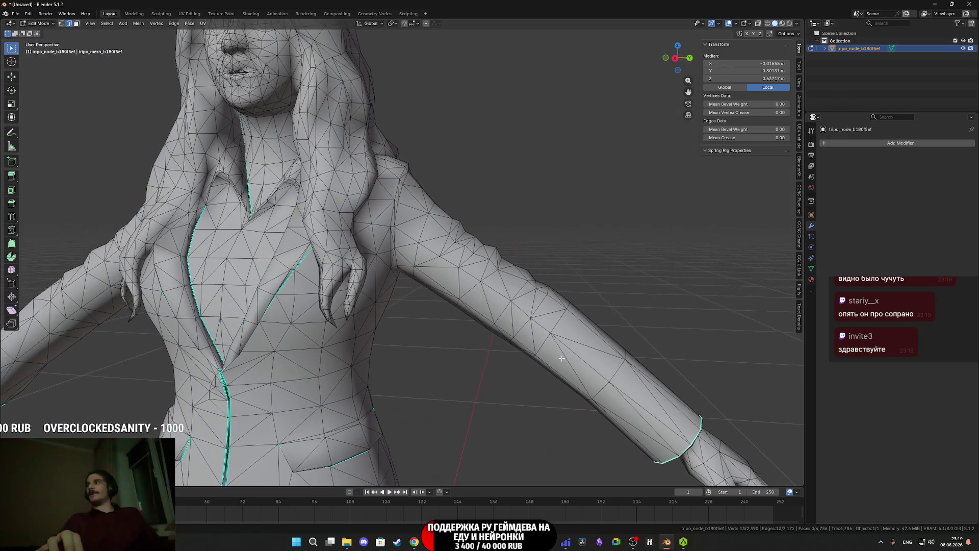
pyautogui.scroll(2, 562, 358)
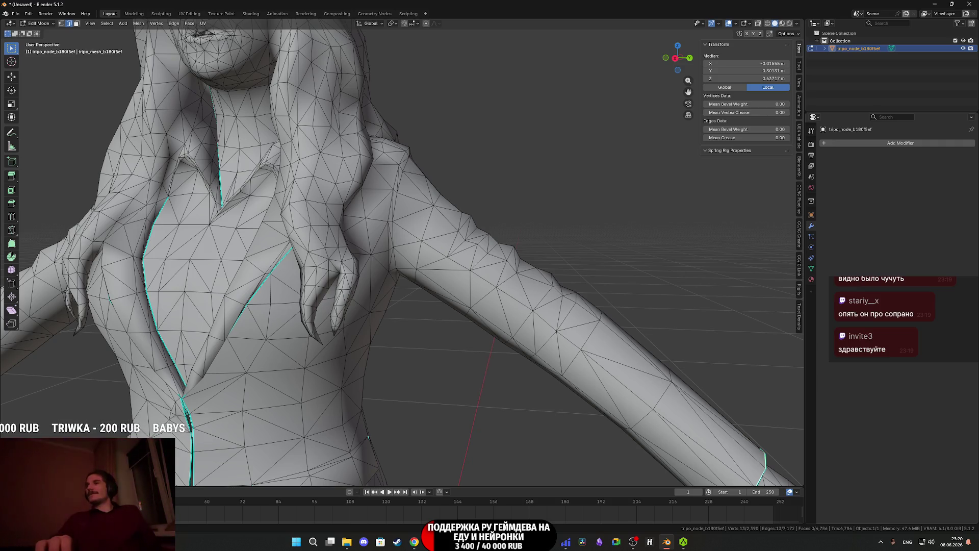
pyautogui.scroll(-8, 474, 224)
pyautogui.moveTo(473, 224)
pyautogui.mouseDown(button='middle')
pyautogui.moveTo(497, 195)
pyautogui.moveTo(553, 175)
pyautogui.moveTo(505, 214)
pyautogui.mouseUp(button='middle')
pyautogui.scroll(8, 502, 279)
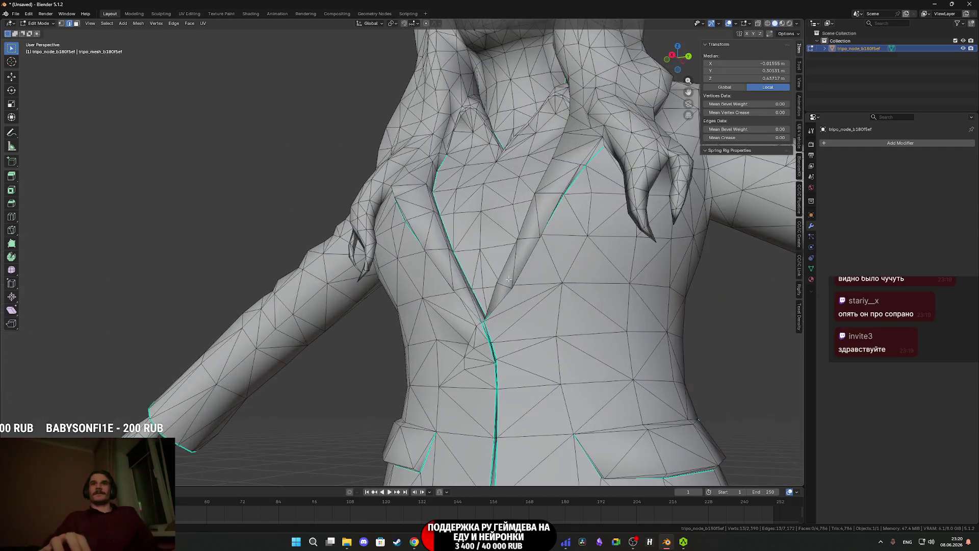
pyautogui.scroll(-5, 502, 280)
pyautogui.moveTo(542, 295)
pyautogui.mouseDown(button='middle')
pyautogui.moveTo(534, 393)
pyautogui.moveTo(490, 255)
pyautogui.moveTo(449, 284)
pyautogui.moveTo(586, 284)
pyautogui.moveTo(283, 278)
pyautogui.moveTo(482, 260)
pyautogui.moveTo(471, 178)
pyautogui.moveTo(387, 279)
pyautogui.moveTo(417, 289)
pyautogui.mouseUp(button='middle')
pyautogui.scroll(-5, 534, 392)
pyautogui.scroll(8, 477, 234)
pyautogui.scroll(-3, 464, 227)
pyautogui.scroll(3, 586, 284)
pyautogui.scroll(-5, 283, 278)
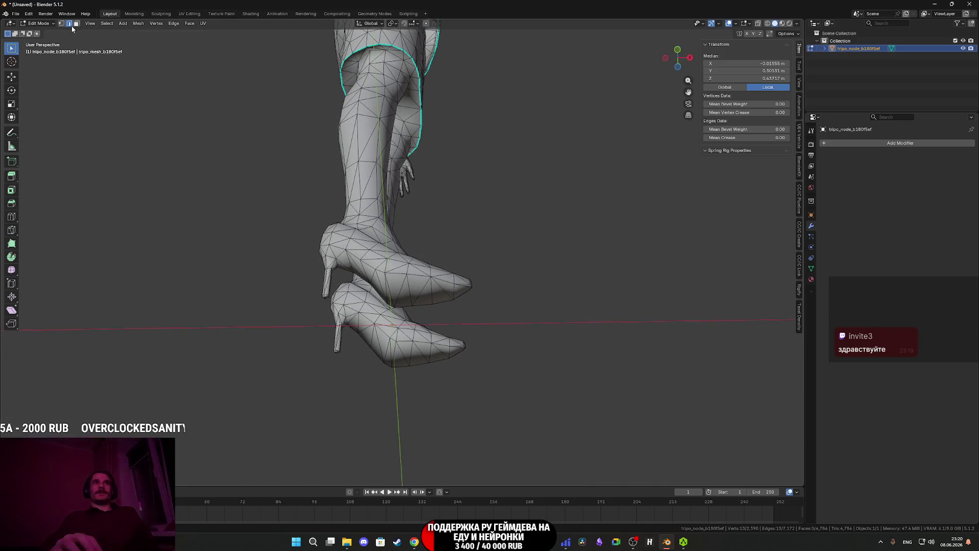
# In Edit Mode, select the edges running along the first high-heeled shoe's upper.
pyautogui.scroll(3, 459, 296)
pyautogui.click(444, 296)
pyautogui.keyDown('shift'); pyautogui.click(485, 306); pyautogui.keyUp('shift')
pyautogui.moveTo(485, 307)
pyautogui.mouseDown(button='middle')
pyautogui.moveTo(408, 275)
pyautogui.moveTo(385, 285)
pyautogui.mouseUp(button='middle')
pyautogui.scroll(4, 386, 286)
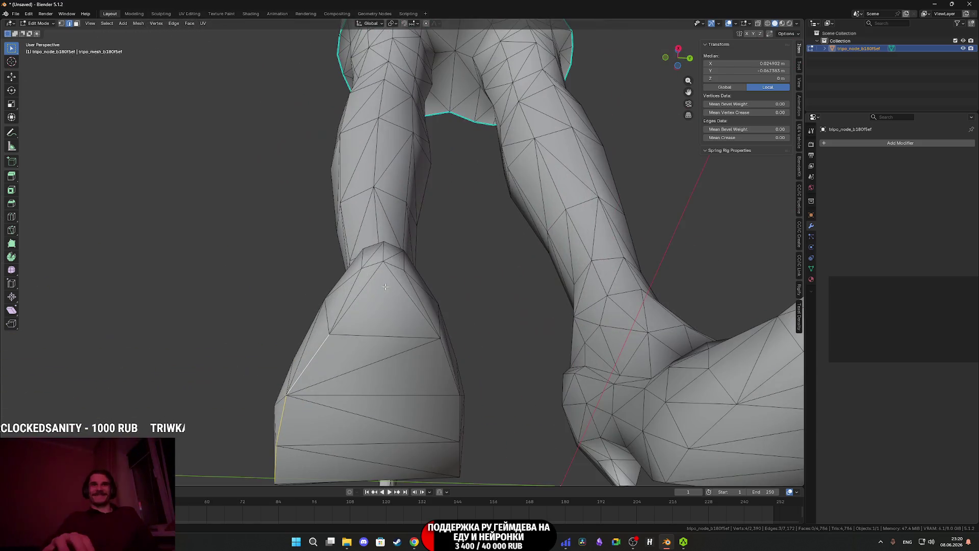
pyautogui.scroll(-4, 364, 291)
pyautogui.scroll(4, 361, 291)
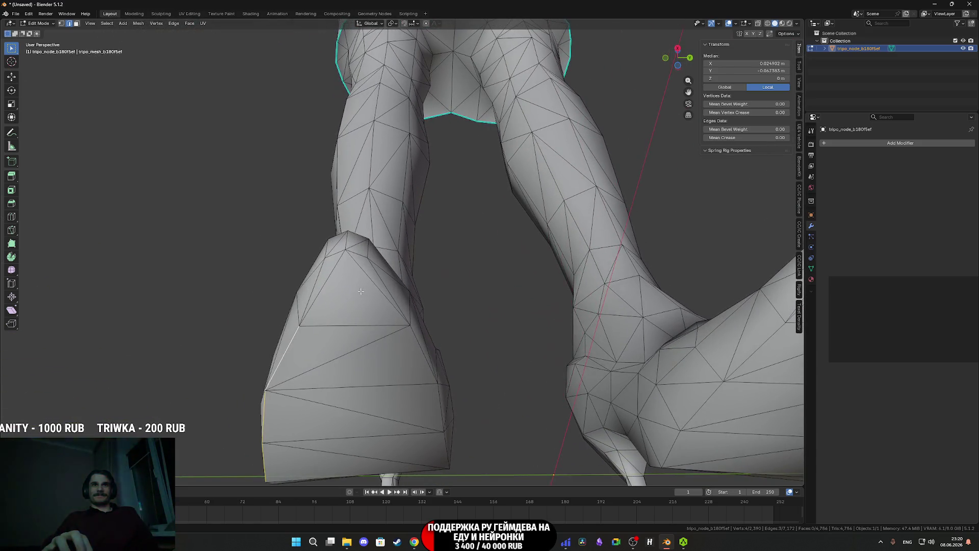
pyautogui.keyDown('shift'); pyautogui.click(333, 265); pyautogui.keyUp('shift')
pyautogui.keyDown('shift'); pyautogui.click(357, 254); pyautogui.keyUp('shift')
pyautogui.moveTo(357, 254); pyautogui.dragTo(414, 280, button='middle')
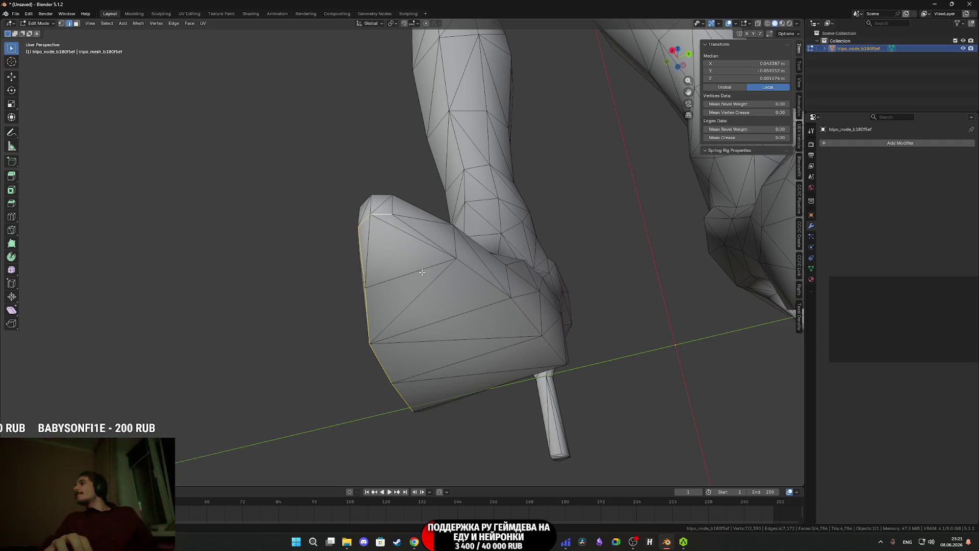
pyautogui.moveTo(410, 233)
pyautogui.mouseDown(button='middle')
pyautogui.moveTo(413, 243)
pyautogui.moveTo(402, 219)
pyautogui.moveTo(407, 228)
pyautogui.mouseUp(button='middle')
# Extend the selection around the first shoe's sole outline and mark it as a seam.
pyautogui.keyDown('shift'); pyautogui.click(222, 61); pyautogui.keyUp('shift')
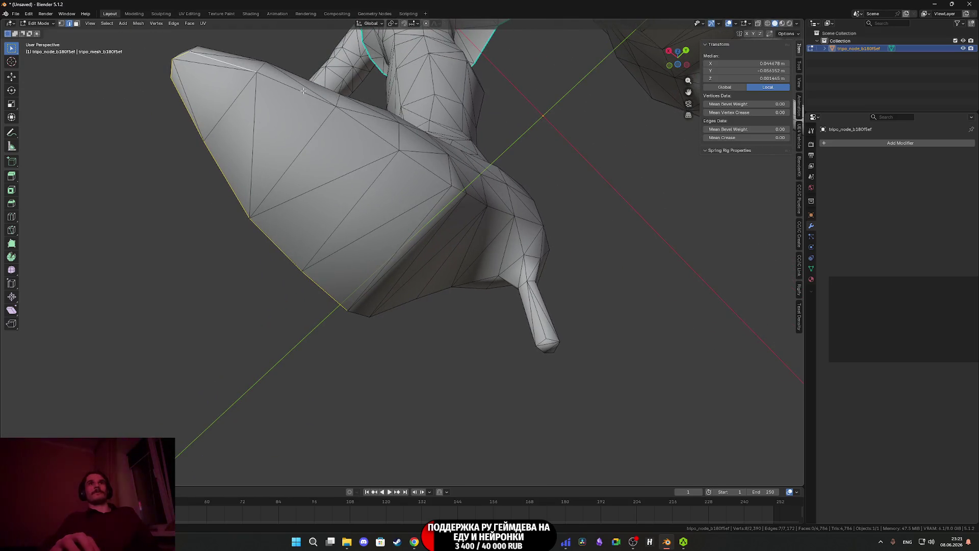
pyautogui.moveTo(334, 122); pyautogui.dragTo(310, 140, button='middle')
pyautogui.keyDown('shift'); pyautogui.click(284, 177); pyautogui.keyUp('shift')
pyautogui.keyDown('shift'); pyautogui.click(341, 200); pyautogui.keyUp('shift')
pyautogui.moveTo(342, 200)
pyautogui.mouseDown(button='middle')
pyautogui.moveTo(380, 228)
pyautogui.moveTo(357, 236)
pyautogui.moveTo(292, 317)
pyautogui.mouseUp(button='middle')
pyautogui.keyDown('shift'); pyautogui.click(226, 262); pyautogui.keyUp('shift')
pyautogui.keyDown('shift'); pyautogui.click(308, 234); pyautogui.keyUp('shift')
pyautogui.keyDown('shift'); pyautogui.click(325, 225); pyautogui.keyUp('shift')
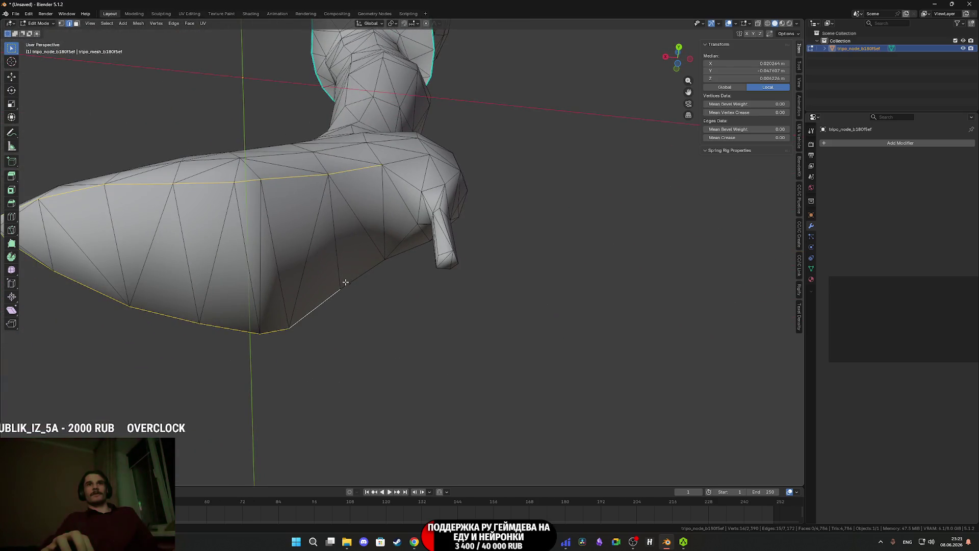
pyautogui.rightClick(354, 273)
pyautogui.click(354, 272)
# Check the first shoe briefly in Object Mode, then return to Edit Mode.
pyautogui.moveTo(354, 273)
pyautogui.mouseDown(button='middle')
pyautogui.moveTo(394, 280)
pyautogui.moveTo(437, 244)
pyautogui.moveTo(389, 258)
pyautogui.moveTo(347, 304)
pyautogui.moveTo(328, 290)
pyautogui.moveTo(343, 291)
pyautogui.moveTo(285, 295)
pyautogui.moveTo(312, 190)
pyautogui.mouseUp(button='middle')
pyautogui.press('Tab')
pyautogui.scroll(3, 403, 278)
pyautogui.scroll(-3, 408, 278)
pyautogui.press('Tab')
# Select the edges around the second shoe's sole and mark them as a seam.
pyautogui.scroll(3, 409, 264)
pyautogui.click(312, 188)
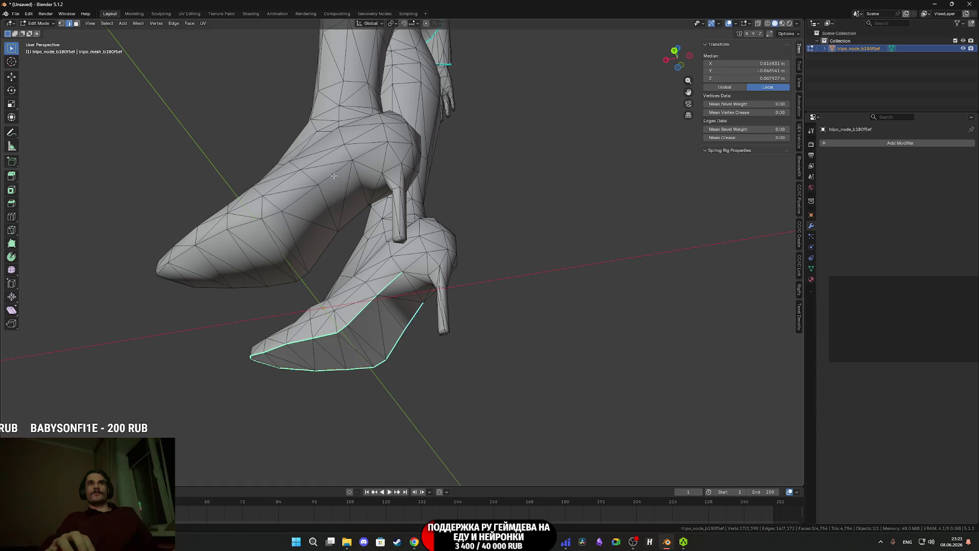
pyautogui.keyDown('shift'); pyautogui.click(215, 235); pyautogui.keyUp('shift')
pyautogui.moveTo(215, 235); pyautogui.dragTo(313, 237, button='middle')
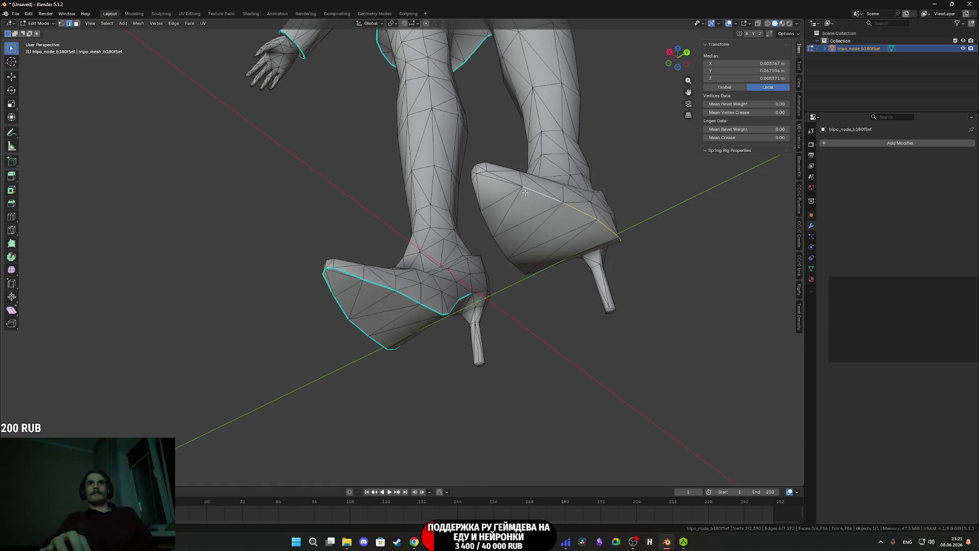
pyautogui.moveTo(525, 190); pyautogui.dragTo(484, 290, button='middle')
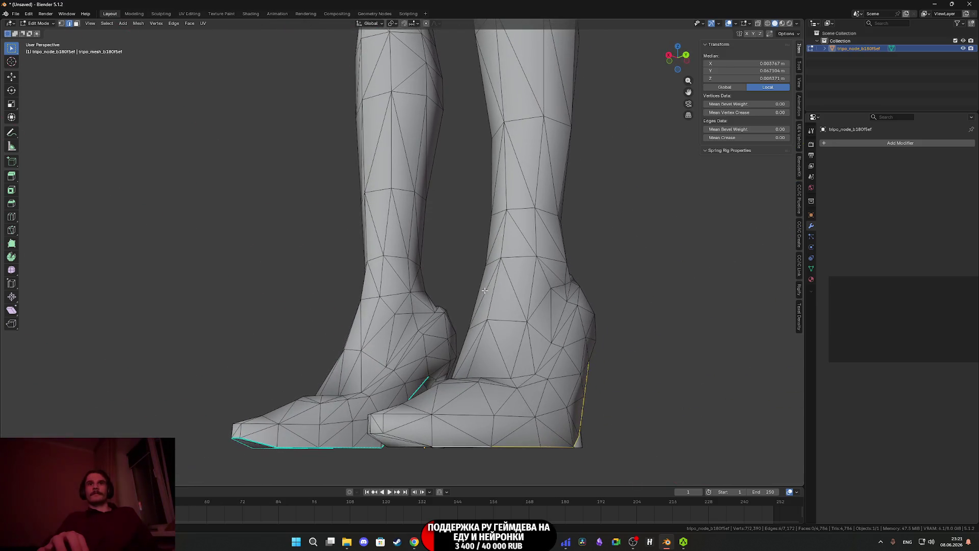
pyautogui.moveTo(410, 437)
pyautogui.mouseDown(button='middle')
pyautogui.moveTo(520, 344)
pyautogui.moveTo(470, 330)
pyautogui.mouseUp(button='middle')
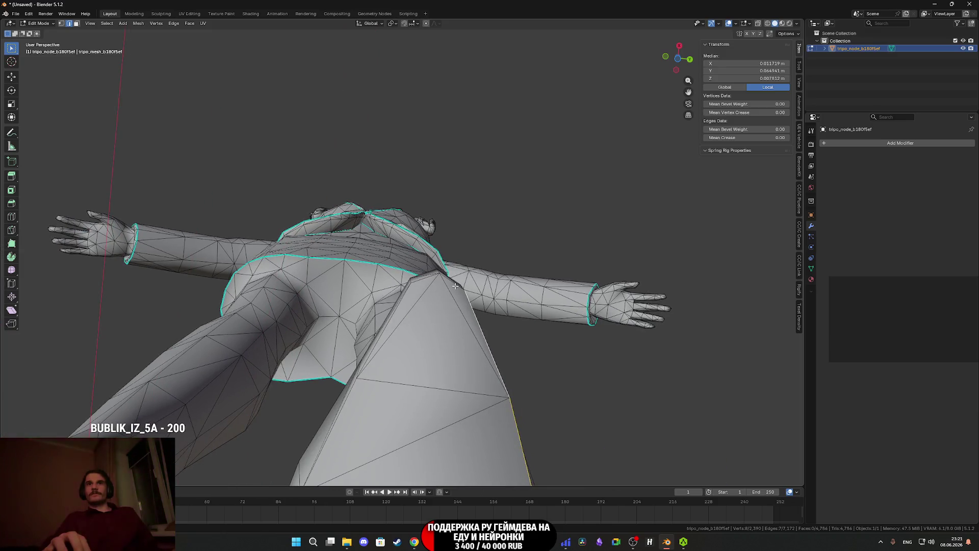
pyautogui.keyDown('shift'); pyautogui.click(405, 302); pyautogui.keyUp('shift')
pyautogui.moveTo(405, 302); pyautogui.dragTo(555, 275, button='middle')
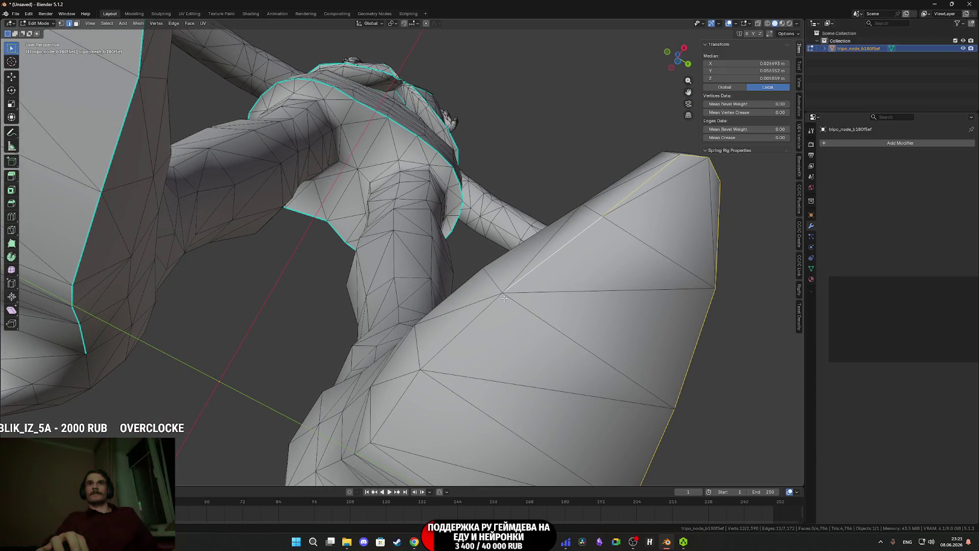
pyautogui.moveTo(406, 388); pyautogui.dragTo(413, 371, button='middle')
pyautogui.keyDown('shift'); pyautogui.click(414, 370); pyautogui.keyUp('shift')
pyautogui.moveTo(336, 312)
pyautogui.mouseDown(button='middle')
pyautogui.moveTo(351, 311)
pyautogui.moveTo(365, 188)
pyautogui.moveTo(391, 369)
pyautogui.mouseUp(button='middle')
pyautogui.rightClick(351, 312)
pyautogui.click(351, 311)
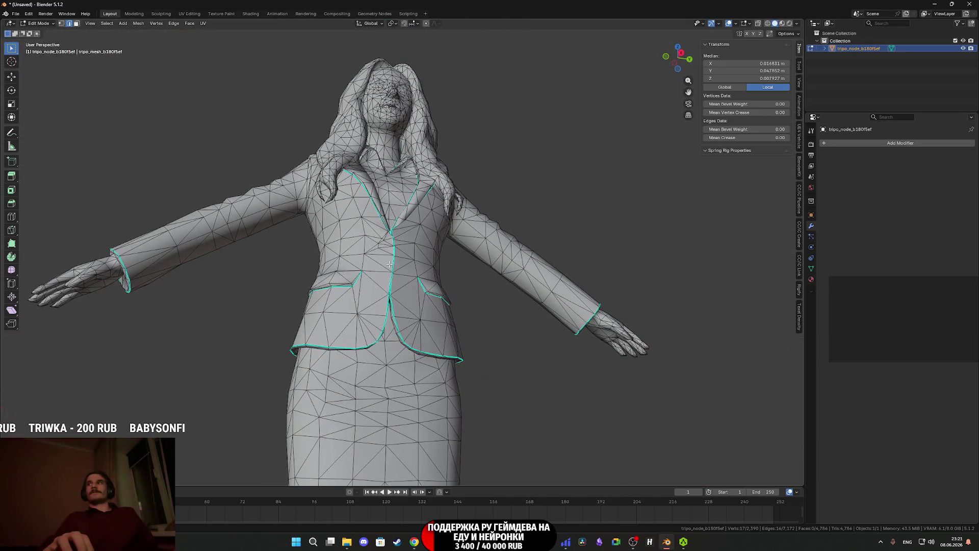
# Orbit to a level view of the whole figure and return to Object Mode.
pyautogui.scroll(2, 390, 264)
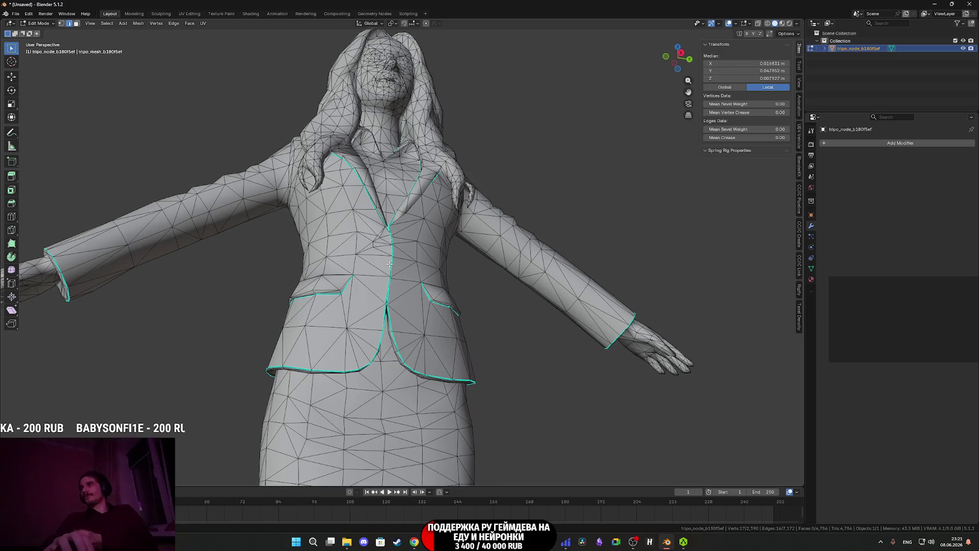
pyautogui.scroll(-3, 390, 263)
pyautogui.moveTo(389, 264); pyautogui.dragTo(383, 270, button='middle')
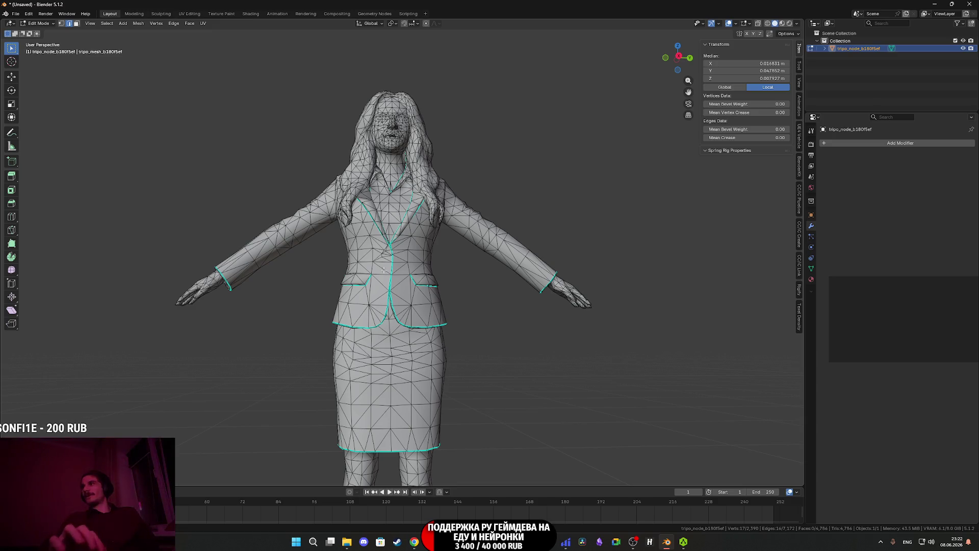
pyautogui.moveTo(381, 263); pyautogui.dragTo(391, 270, button='middle')
pyautogui.scroll(5, 402, 281)
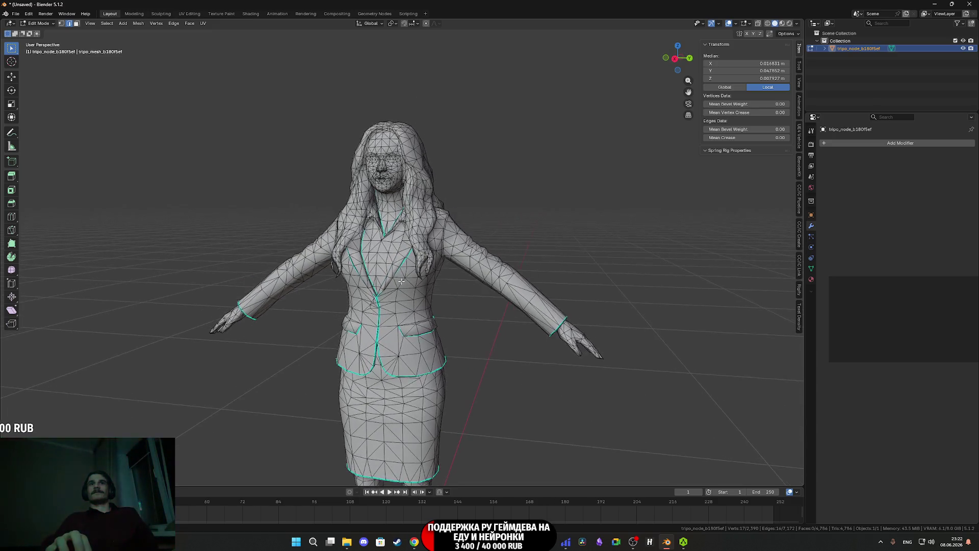
pyautogui.scroll(-3, 401, 281)
pyautogui.moveTo(401, 281)
pyautogui.mouseDown(button='middle')
pyautogui.moveTo(415, 273)
pyautogui.moveTo(449, 306)
pyautogui.moveTo(450, 296)
pyautogui.moveTo(345, 177)
pyautogui.mouseUp(button='middle')
pyautogui.scroll(3, 415, 273)
pyautogui.press('Tab')
# Cancel the Ctrl+S save dialog, frame the character's face, and toggle the edit mode with Tab.
pyautogui.scroll(4, 462, 317)
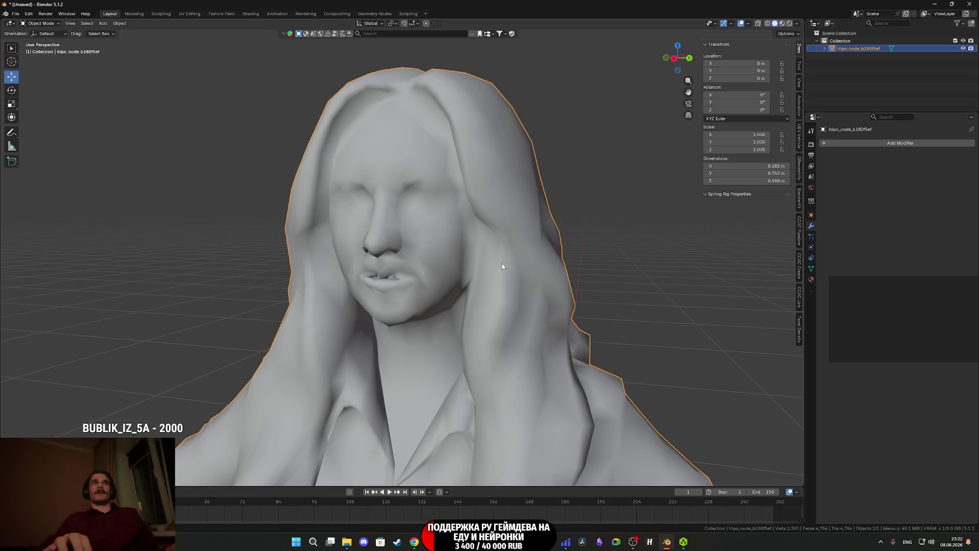
pyautogui.hotkey('ctrl', 's')
pyautogui.press('Escape')
pyautogui.moveTo(383, 114)
pyautogui.mouseDown(button='middle')
pyautogui.moveTo(414, 145)
pyautogui.moveTo(419, 130)
pyautogui.moveTo(357, 97)
pyautogui.mouseUp(button='middle')
pyautogui.press('Tab')
pyautogui.press('Tab')
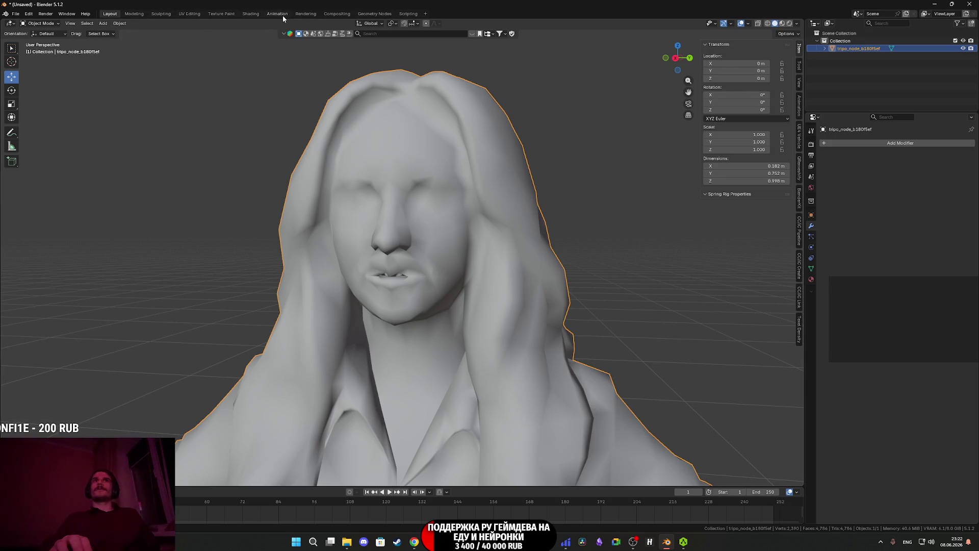
# In the Sculpting workspace, stroke the Smooth brush over the jagged lips.
pyautogui.click(156, 14)
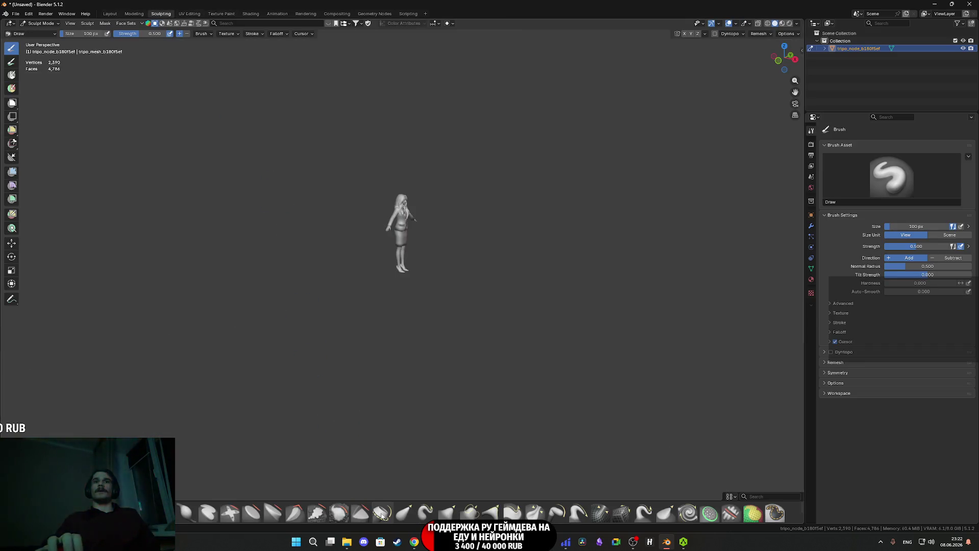
pyautogui.click(338, 513)
pyautogui.scroll(8, 361, 339)
pyautogui.scroll(-5, 358, 144)
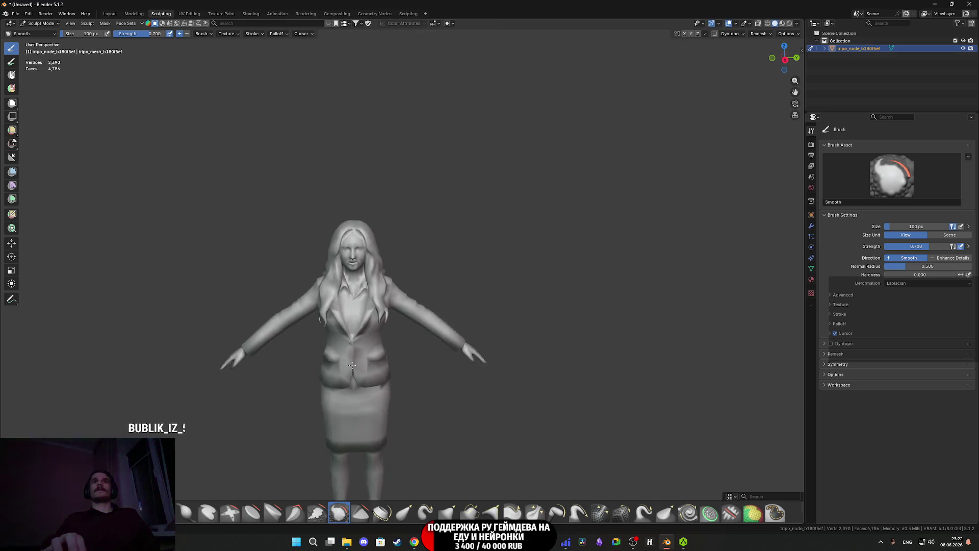
pyautogui.scroll(10, 338, 303)
pyautogui.scroll(5, 338, 303)
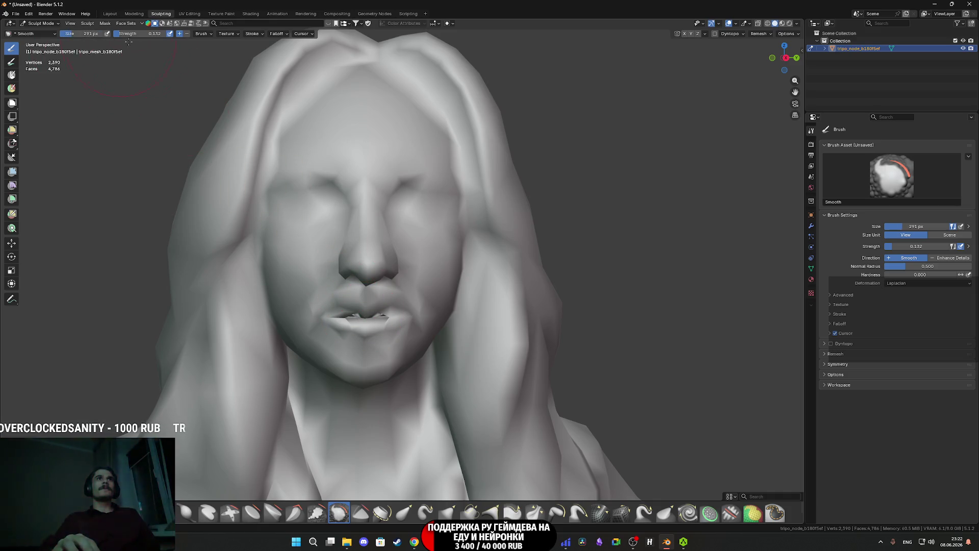
pyautogui.moveTo(377, 327); pyautogui.dragTo(355, 318, button='middle')
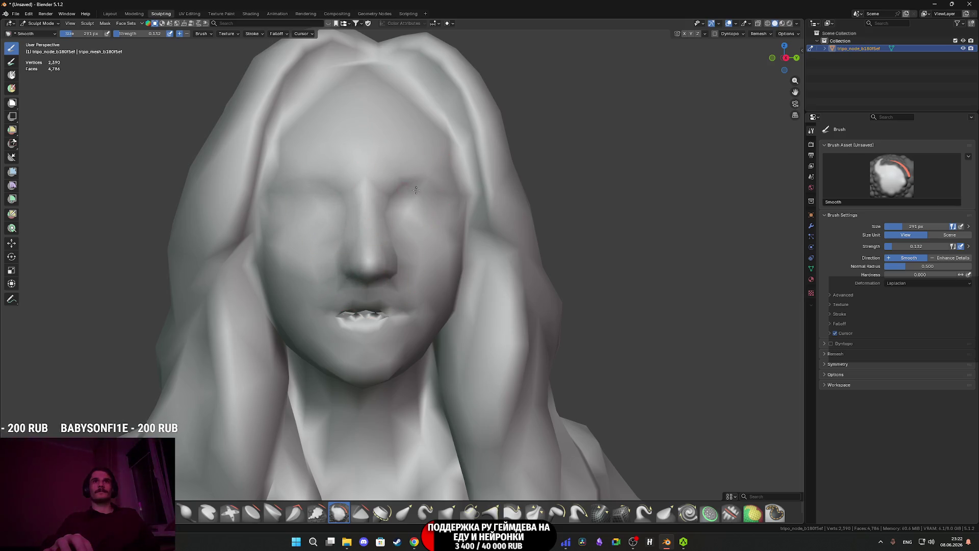
# Inspect the smoothed mouth and cheek from the side, then return to Layout.
pyautogui.moveTo(379, 306)
pyautogui.mouseDown(button='middle')
pyautogui.moveTo(311, 306)
pyautogui.moveTo(389, 284)
pyautogui.moveTo(333, 310)
pyautogui.moveTo(361, 302)
pyautogui.mouseUp(button='middle')
pyautogui.scroll(5, 362, 301)
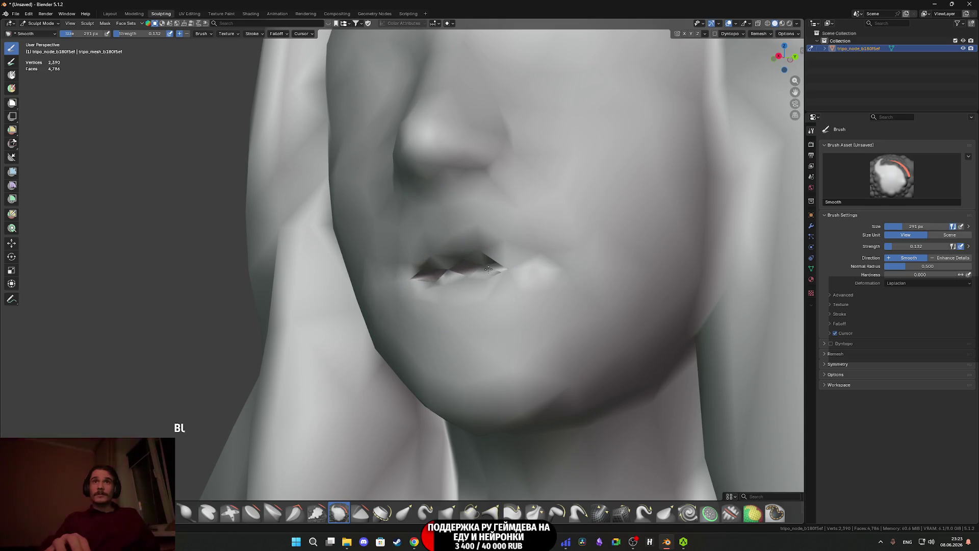
pyautogui.scroll(-5, 456, 274)
pyautogui.moveTo(455, 274)
pyautogui.mouseDown(button='middle')
pyautogui.moveTo(516, 289)
pyautogui.moveTo(505, 293)
pyautogui.moveTo(490, 298)
pyautogui.moveTo(524, 252)
pyautogui.moveTo(496, 269)
pyautogui.mouseUp(button='middle')
pyautogui.scroll(4, 480, 280)
pyautogui.scroll(3, 496, 269)
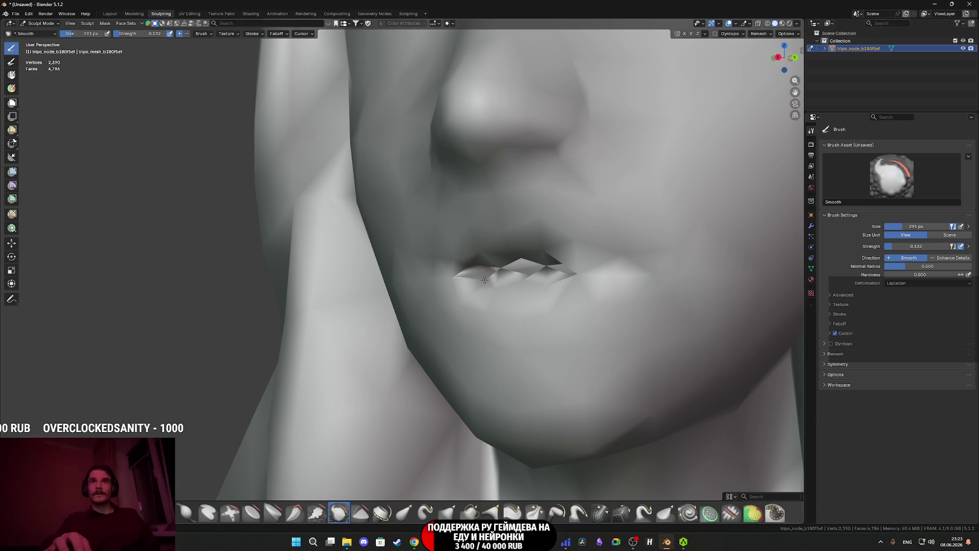
pyautogui.moveTo(564, 261); pyautogui.dragTo(606, 275, button='middle')
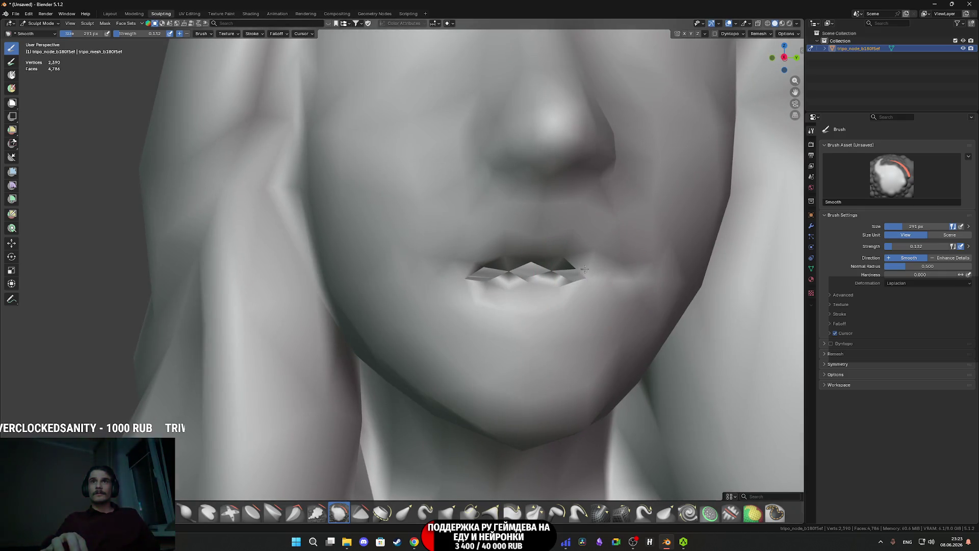
pyautogui.click(109, 14)
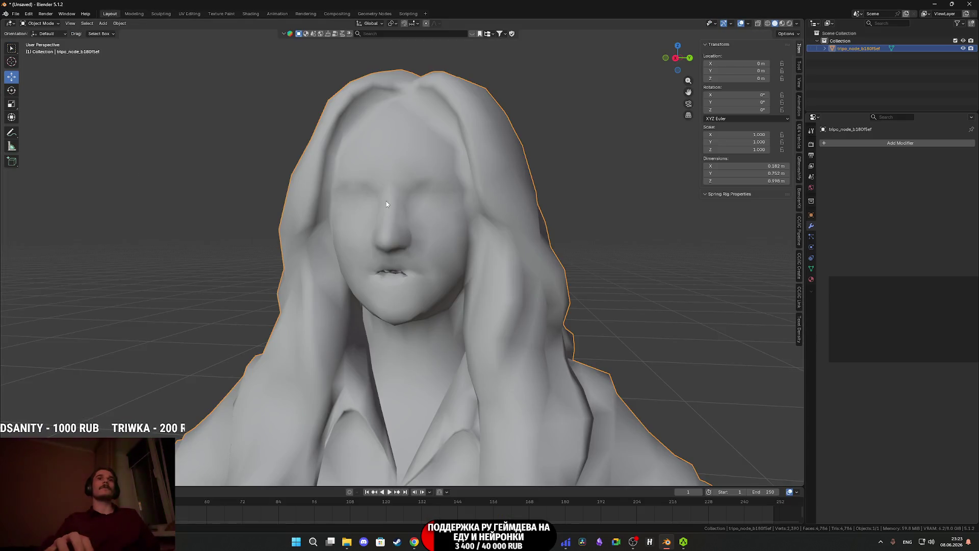
# In Edit Mode, select the lip-edge vertices and merge them At Center.
pyautogui.scroll(4, 431, 290)
pyautogui.press('Tab')
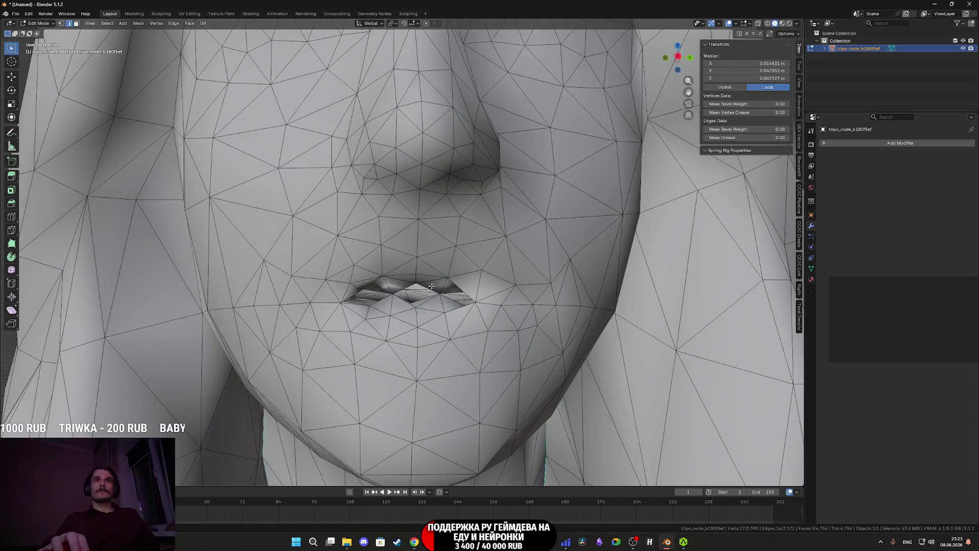
pyautogui.moveTo(429, 280)
pyautogui.mouseDown(button='middle')
pyautogui.moveTo(426, 297)
pyautogui.moveTo(462, 302)
pyautogui.moveTo(461, 351)
pyautogui.moveTo(493, 291)
pyautogui.moveTo(486, 314)
pyautogui.moveTo(437, 293)
pyautogui.moveTo(392, 306)
pyautogui.moveTo(405, 290)
pyautogui.moveTo(293, 215)
pyautogui.mouseUp(button='middle')
pyautogui.scroll(2, 426, 296)
pyautogui.scroll(3, 453, 311)
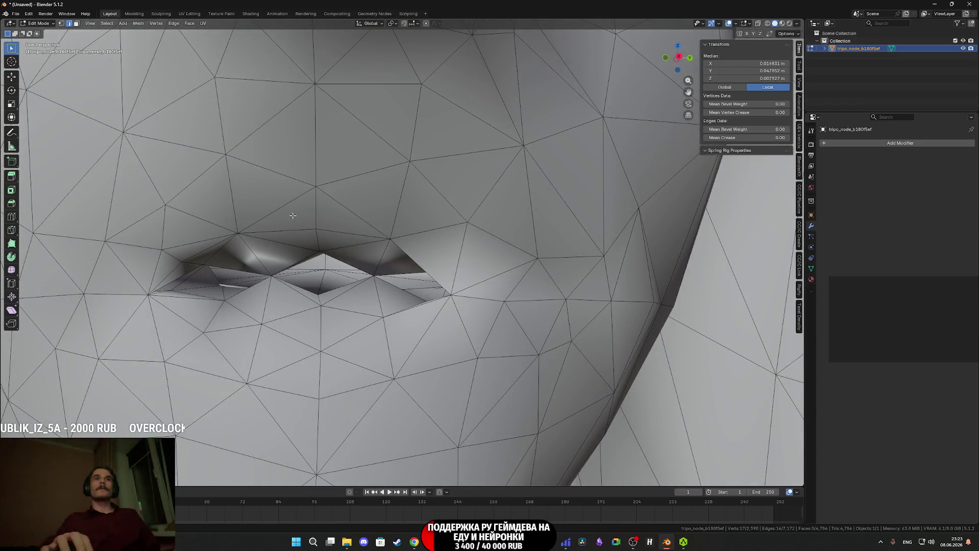
pyautogui.click(324, 306)
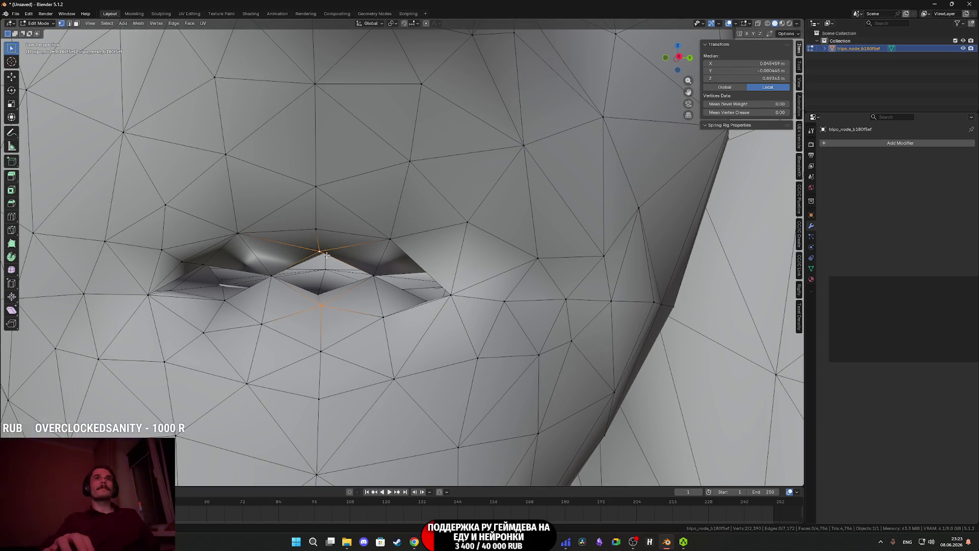
pyautogui.press('m')
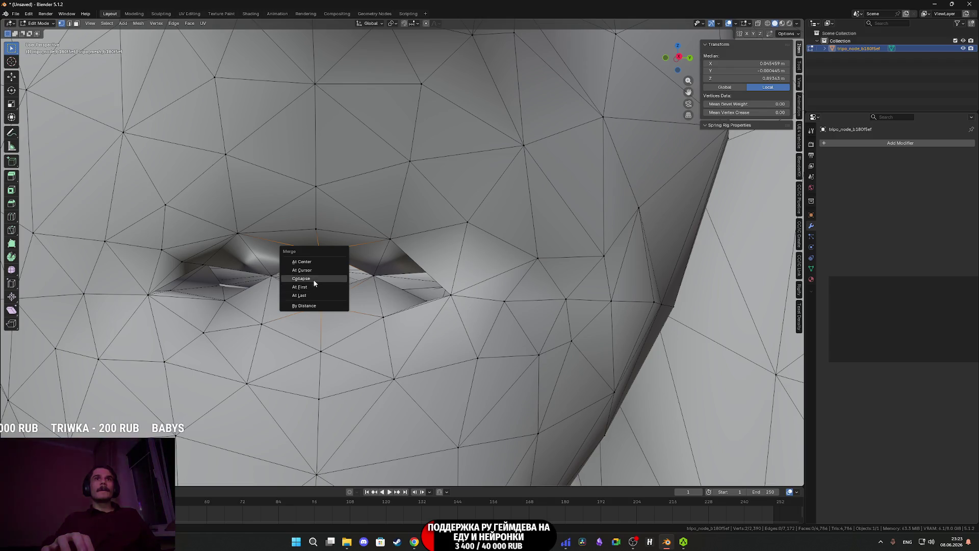
pyautogui.click(311, 262)
pyautogui.moveTo(312, 261)
pyautogui.mouseDown(button='middle')
pyautogui.moveTo(355, 257)
pyautogui.moveTo(394, 308)
pyautogui.moveTo(377, 310)
pyautogui.moveTo(403, 305)
pyautogui.moveTo(385, 293)
pyautogui.moveTo(470, 320)
pyautogui.moveTo(439, 325)
pyautogui.moveTo(350, 302)
pyautogui.mouseUp(button='middle')
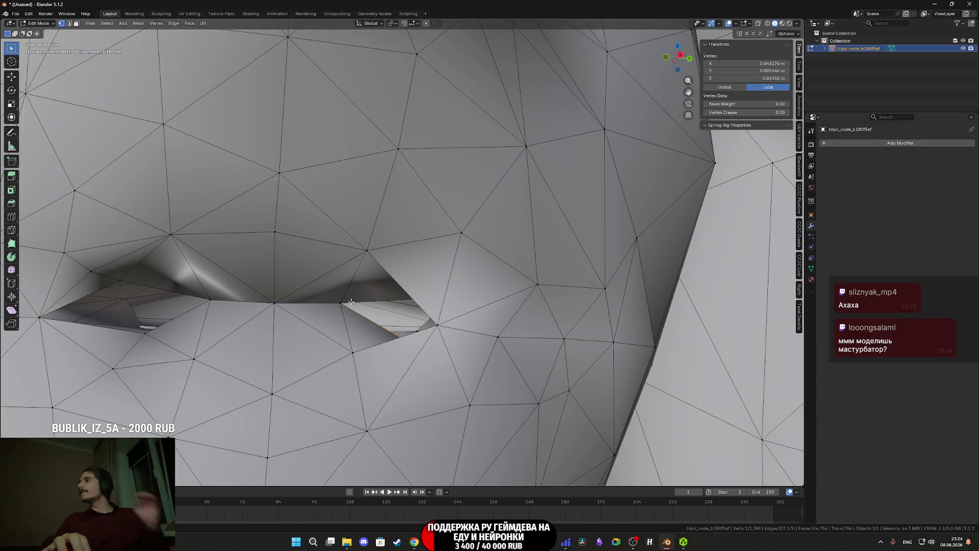
pyautogui.scroll(-2, 352, 298)
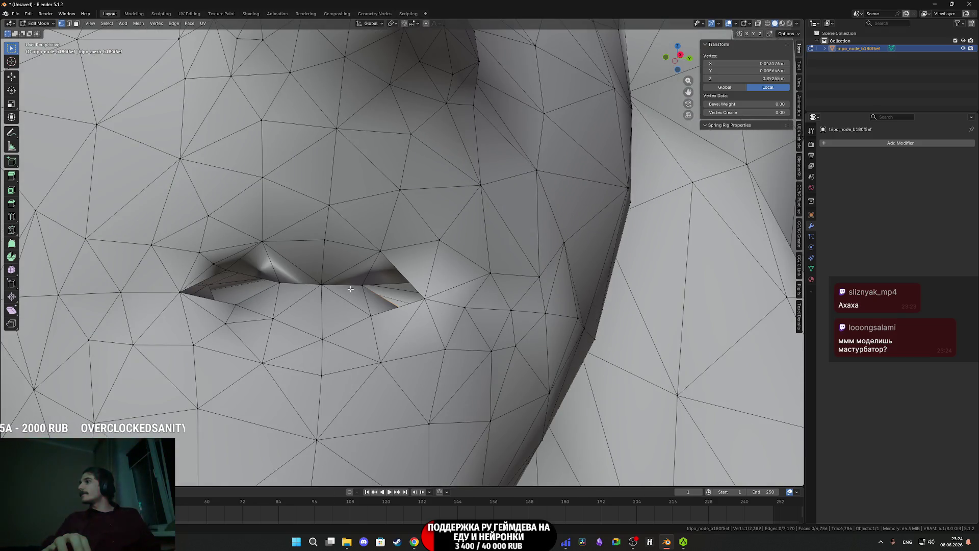
pyautogui.moveTo(386, 272)
pyautogui.keyDown('shift'); pyautogui.mouseDown(button='middle')
pyautogui.moveTo(419, 247)
pyautogui.moveTo(458, 288)
pyautogui.moveTo(426, 306)
pyautogui.mouseUp(button='middle'); pyautogui.keyUp('shift')
pyautogui.scroll(-3, 419, 246)
# Switch the viewport to Material Preview, then back to plain Solid shading.
pyautogui.press('z')
pyautogui.click(434, 359)
pyautogui.moveTo(435, 358); pyautogui.dragTo(446, 344, button='middle')
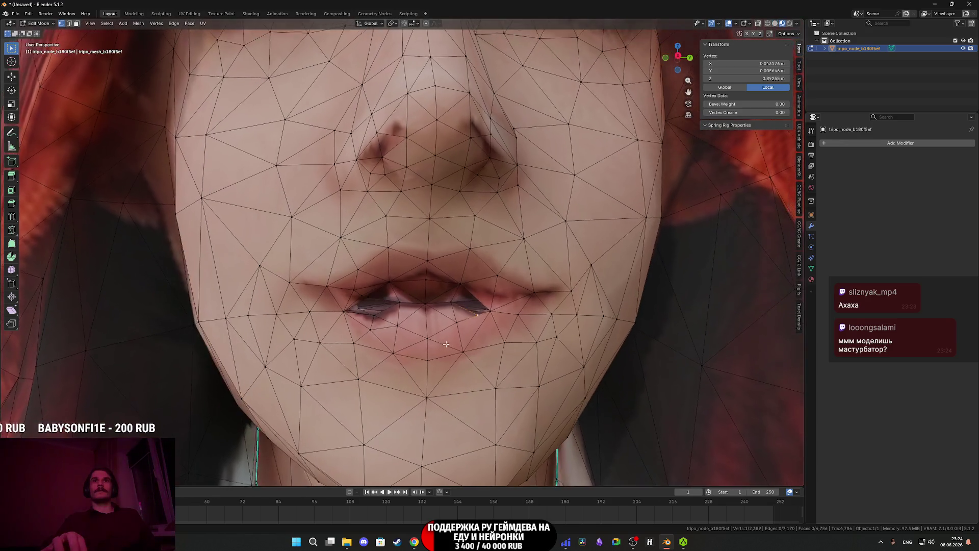
pyautogui.press('z')
pyautogui.click(472, 339)
# Merge a vertex pair at the corner of the mouth At Last.
pyautogui.scroll(3, 471, 339)
pyautogui.scroll(6, 471, 340)
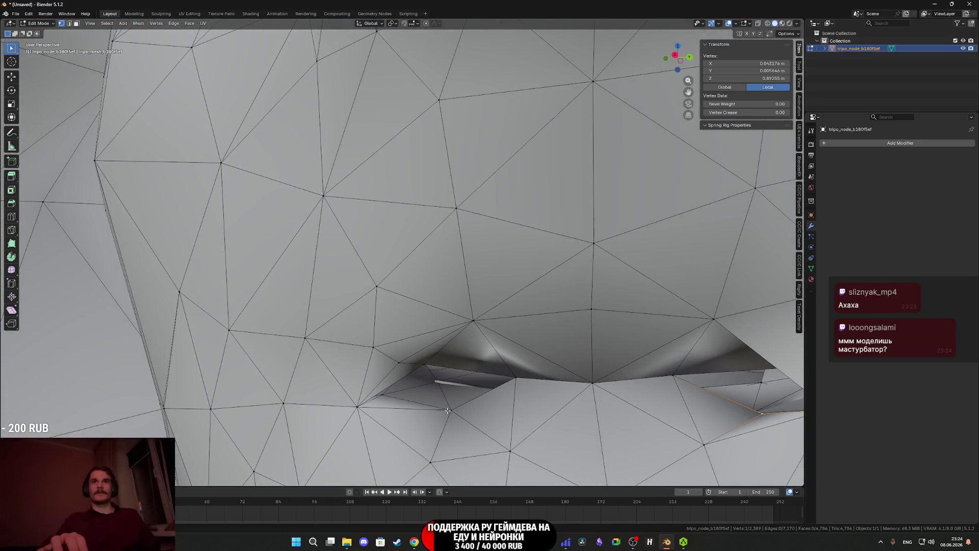
pyautogui.moveTo(444, 408); pyautogui.dragTo(420, 313, button='middle')
pyautogui.keyDown('shift'); pyautogui.click(419, 312); pyautogui.keyUp('shift')
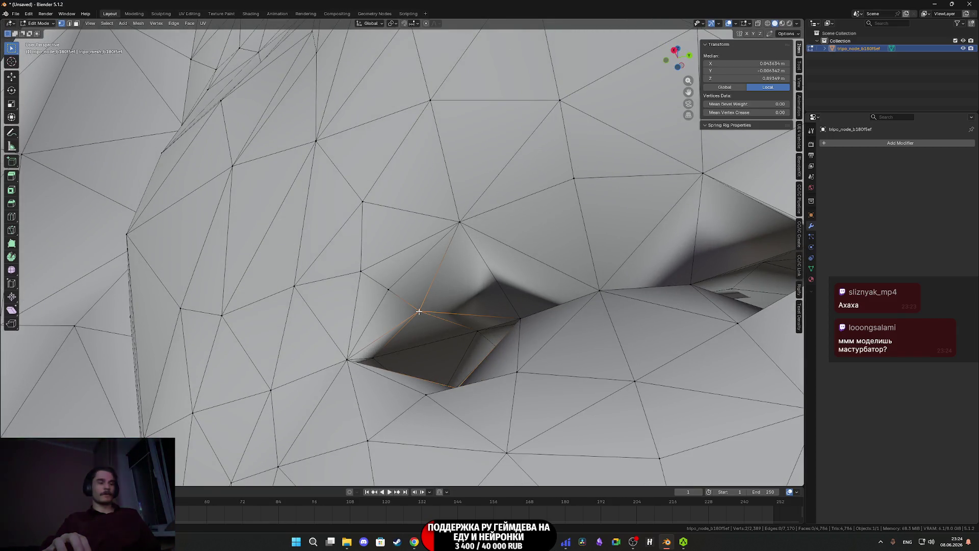
pyautogui.press('m')
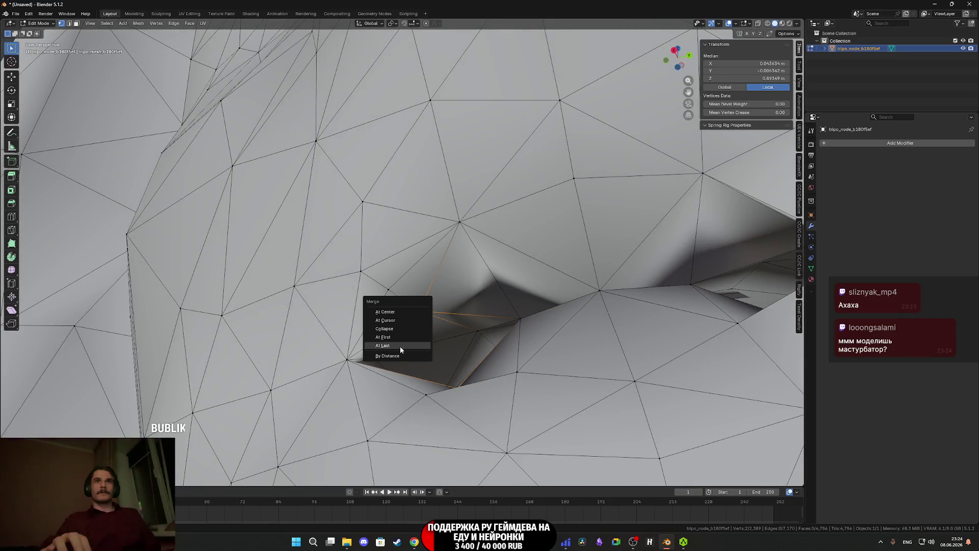
pyautogui.click(395, 311)
# Merge another vertex pair across the lip gap At Center and inspect the mouth interior.
pyautogui.moveTo(395, 312)
pyautogui.mouseDown(button='middle')
pyautogui.moveTo(457, 335)
pyautogui.moveTo(454, 363)
pyautogui.moveTo(399, 367)
pyautogui.moveTo(388, 356)
pyautogui.mouseUp(button='middle')
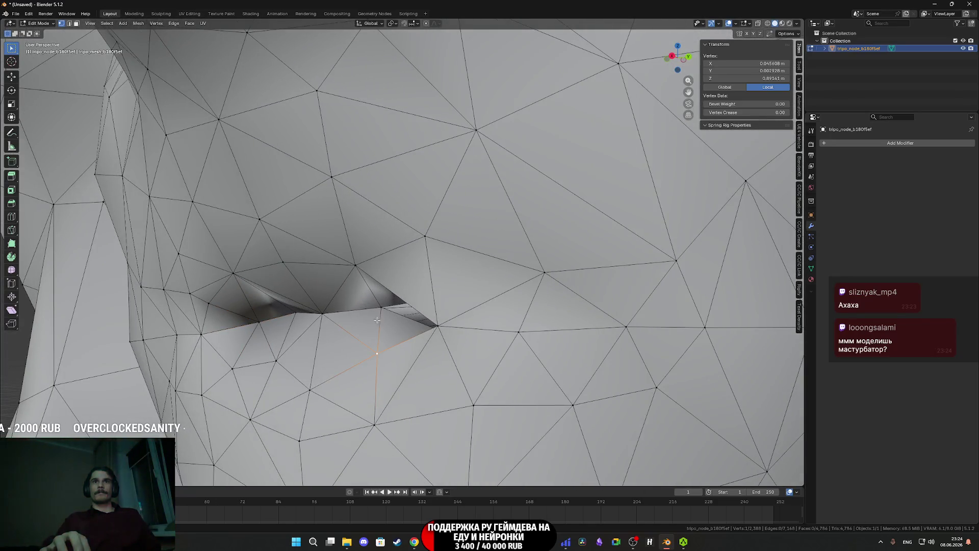
pyautogui.keyDown('shift'); pyautogui.click(356, 263); pyautogui.keyUp('shift')
pyautogui.press('m')
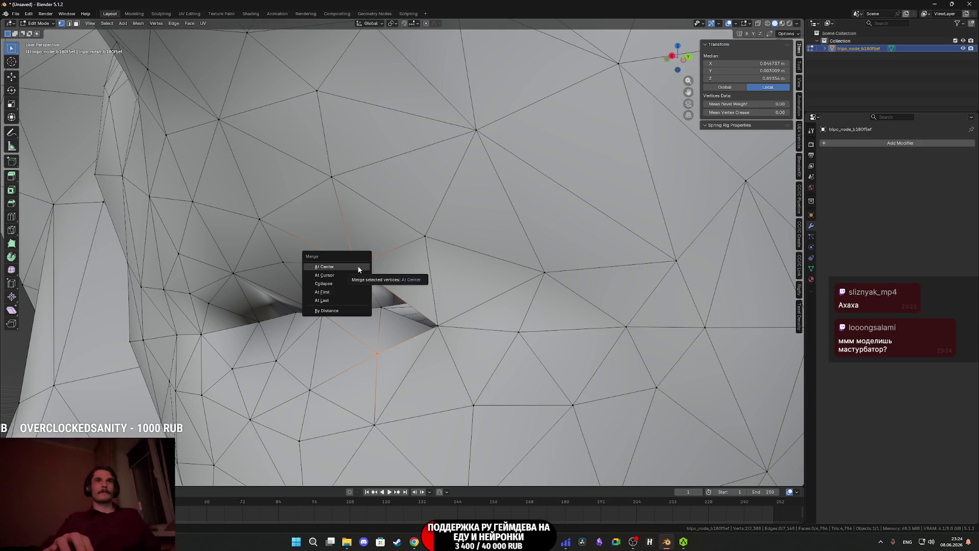
pyautogui.click(357, 265)
pyautogui.moveTo(358, 266); pyautogui.dragTo(415, 310, button='middle')
pyautogui.moveTo(445, 314)
pyautogui.mouseDown(button='middle')
pyautogui.moveTo(383, 288)
pyautogui.moveTo(344, 311)
pyautogui.mouseUp(button='middle')
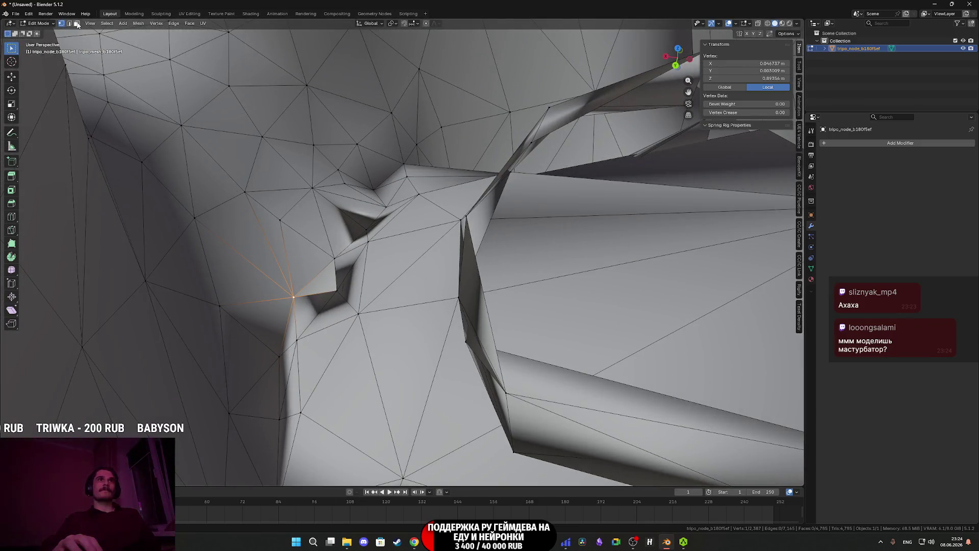
# In face select mode, delete the first two stray triangles inside the mouth.
pyautogui.click(76, 24)
pyautogui.moveTo(380, 257)
pyautogui.mouseDown(button='middle')
pyautogui.moveTo(363, 235)
pyautogui.moveTo(352, 306)
pyautogui.moveTo(340, 308)
pyautogui.moveTo(339, 345)
pyautogui.moveTo(358, 363)
pyautogui.mouseUp(button='middle')
pyautogui.click(351, 311)
pyautogui.press('x')
pyautogui.click(347, 308)
pyautogui.click(339, 339)
pyautogui.press('x')
pyautogui.click(340, 341)
# Delete several more stray faces poking through the mouth, one at a time.
pyautogui.click(339, 348)
pyautogui.press('x')
pyautogui.click(339, 352)
pyautogui.click(358, 363)
pyautogui.press('x')
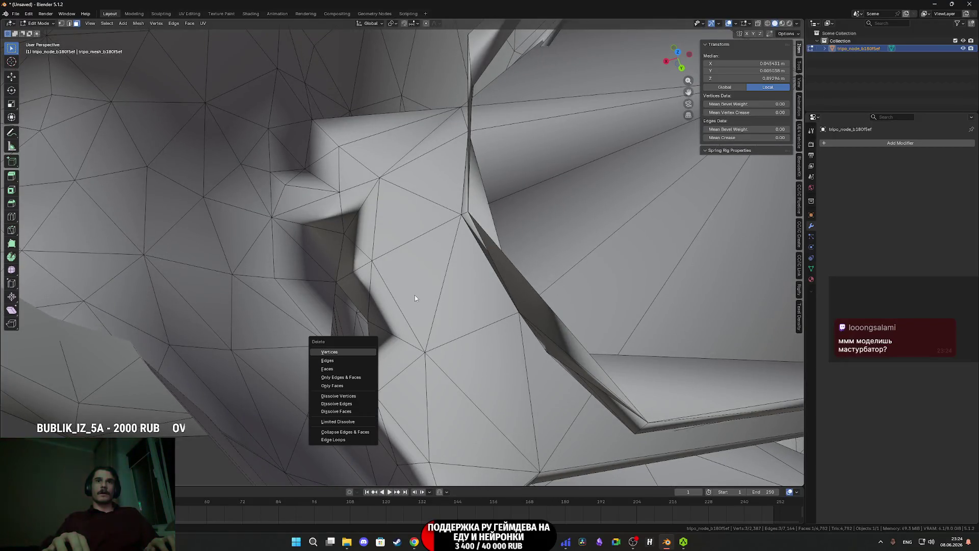
pyautogui.moveTo(462, 322)
pyautogui.mouseDown(button='middle')
pyautogui.moveTo(408, 339)
pyautogui.moveTo(380, 320)
pyautogui.moveTo(361, 345)
pyautogui.mouseUp(button='middle')
pyautogui.press('x')
pyautogui.click(406, 339)
pyautogui.press('x')
pyautogui.click(383, 319)
# Select a cluster of adjacent stray faces in the mouth and delete them together.
pyautogui.click(360, 347)
pyautogui.keyDown('shift'); pyautogui.click(384, 369); pyautogui.keyUp('shift')
pyautogui.keyDown('shift'); pyautogui.click(392, 423); pyautogui.keyUp('shift')
pyautogui.moveTo(391, 424)
pyautogui.mouseDown(button='middle')
pyautogui.moveTo(412, 273)
pyautogui.moveTo(437, 316)
pyautogui.mouseUp(button='middle')
pyautogui.keyDown('shift'); pyautogui.click(359, 219); pyautogui.keyUp('shift')
pyautogui.keyDown('shift'); pyautogui.click(400, 261); pyautogui.keyUp('shift')
pyautogui.moveTo(400, 261)
pyautogui.mouseDown(button='middle')
pyautogui.moveTo(391, 246)
pyautogui.moveTo(367, 257)
pyautogui.moveTo(380, 280)
pyautogui.mouseUp(button='middle')
pyautogui.keyDown('shift'); pyautogui.click(394, 240); pyautogui.keyUp('shift')
pyautogui.press('Delete')
pyautogui.press('f')
pyautogui.press('Delete')
# Delete the last remaining stray triangles inside the mouth.
pyautogui.click(383, 269)
pyautogui.press('x')
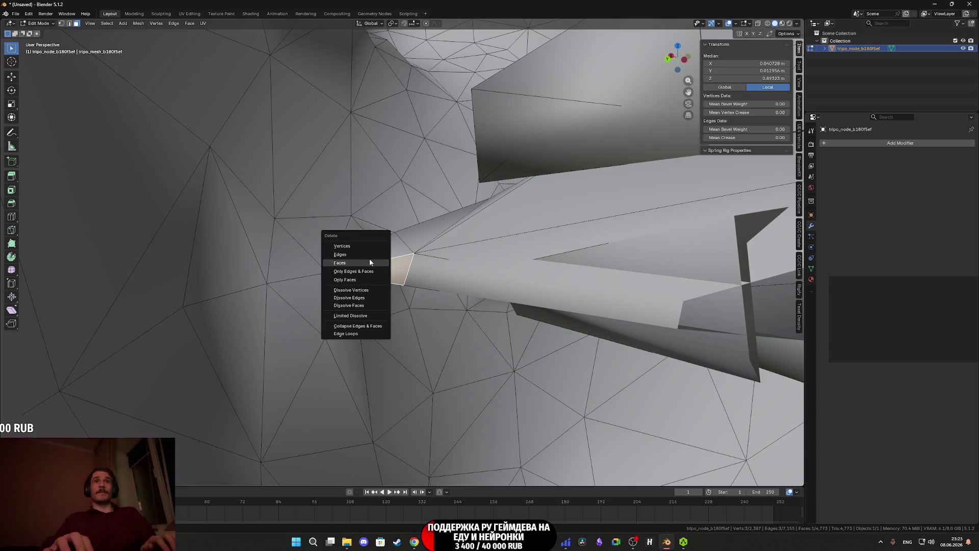
pyautogui.click(358, 262)
pyautogui.click(378, 251)
pyautogui.press('x')
pyautogui.click(378, 251)
pyautogui.moveTo(378, 251)
pyautogui.mouseDown(button='middle')
pyautogui.moveTo(458, 378)
pyautogui.moveTo(497, 330)
pyautogui.moveTo(468, 406)
pyautogui.moveTo(580, 338)
pyautogui.moveTo(533, 339)
pyautogui.moveTo(583, 343)
pyautogui.moveTo(583, 269)
pyautogui.moveTo(577, 332)
pyautogui.mouseUp(button='middle')
# Delete the first stray triangles inside the mouth, including two leftover neighbouring triangles.
pyautogui.click(607, 348)
pyautogui.keyDown('ctrl'); pyautogui.click(506, 332); pyautogui.keyUp('ctrl')
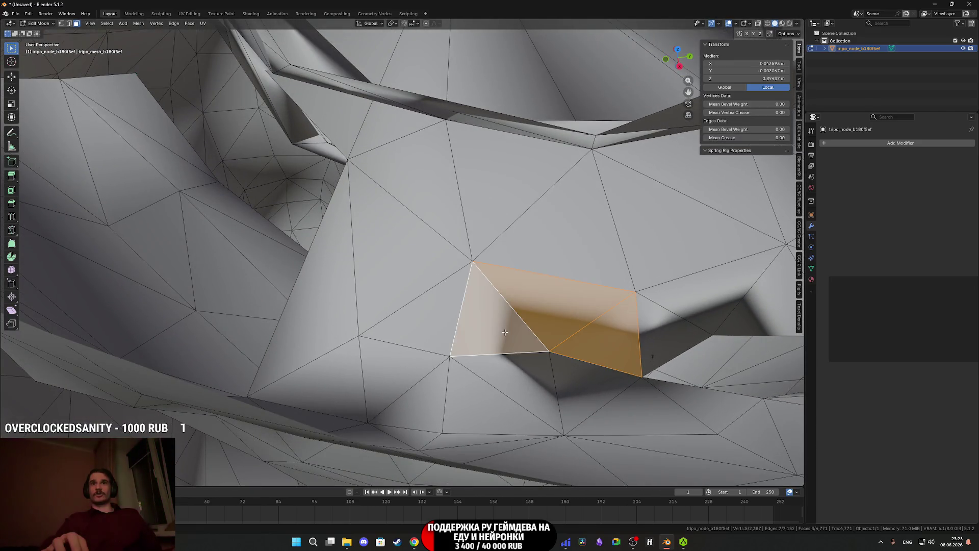
pyautogui.moveTo(438, 346)
pyautogui.mouseDown(button='middle')
pyautogui.moveTo(464, 406)
pyautogui.moveTo(398, 367)
pyautogui.mouseUp(button='middle')
pyautogui.keyDown('shift'); pyautogui.click(398, 367); pyautogui.keyUp('shift')
pyautogui.keyDown('shift'); pyautogui.click(335, 352); pyautogui.keyUp('shift')
pyautogui.moveTo(335, 352)
pyautogui.mouseDown(button='middle')
pyautogui.moveTo(368, 361)
pyautogui.moveTo(384, 324)
pyautogui.moveTo(393, 330)
pyautogui.mouseUp(button='middle')
pyautogui.press('x')
pyautogui.click(392, 328)
pyautogui.click(319, 339)
pyautogui.keyDown('shift'); pyautogui.click(403, 347); pyautogui.keyUp('shift')
pyautogui.press('x')
pyautogui.click(479, 348)
# Delete two more sets of three leftover faces around the mouth.
pyautogui.moveTo(479, 347); pyautogui.dragTo(442, 340, button='middle')
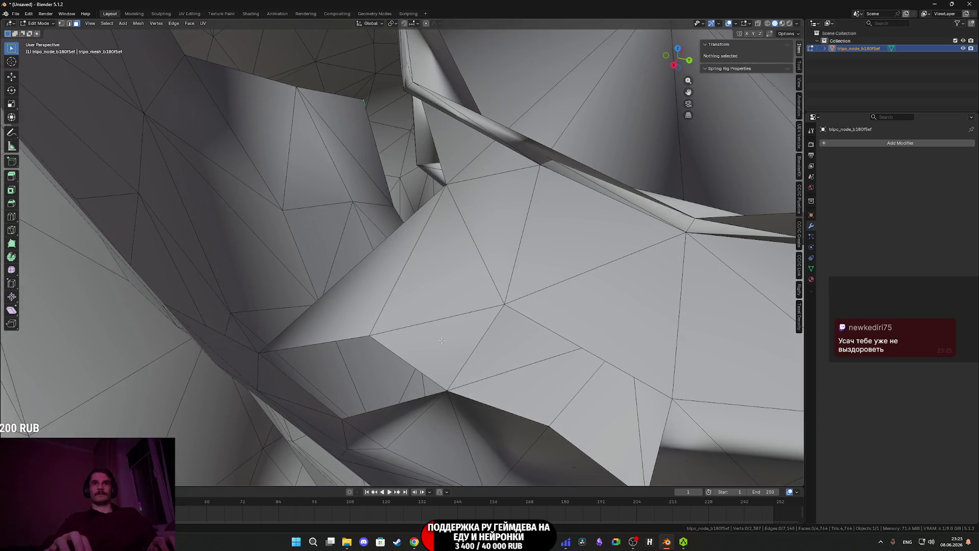
pyautogui.click(500, 394)
pyautogui.keyDown('shift'); pyautogui.click(592, 444); pyautogui.keyUp('shift')
pyautogui.keyDown('shift'); pyautogui.click(653, 423); pyautogui.keyUp('shift')
pyautogui.press('x')
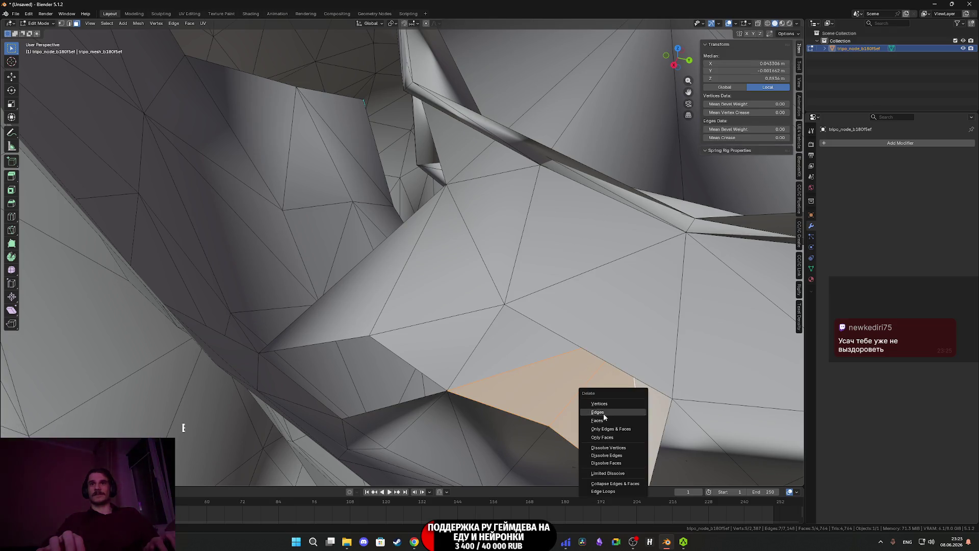
pyautogui.click(610, 422)
pyautogui.click(495, 366)
pyautogui.keyDown('shift'); pyautogui.click(441, 351); pyautogui.keyUp('shift')
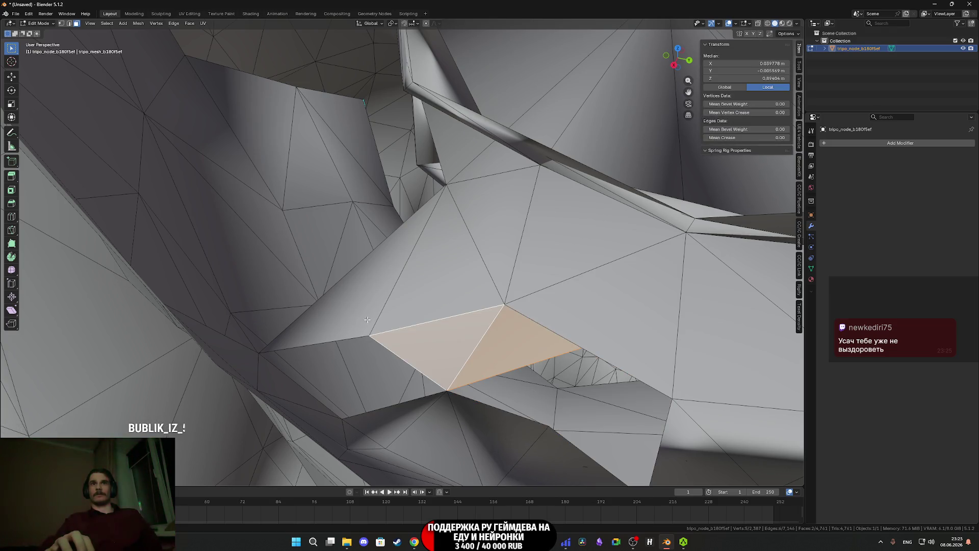
pyautogui.keyDown('shift'); pyautogui.click(362, 321); pyautogui.keyUp('shift')
pyautogui.press('x')
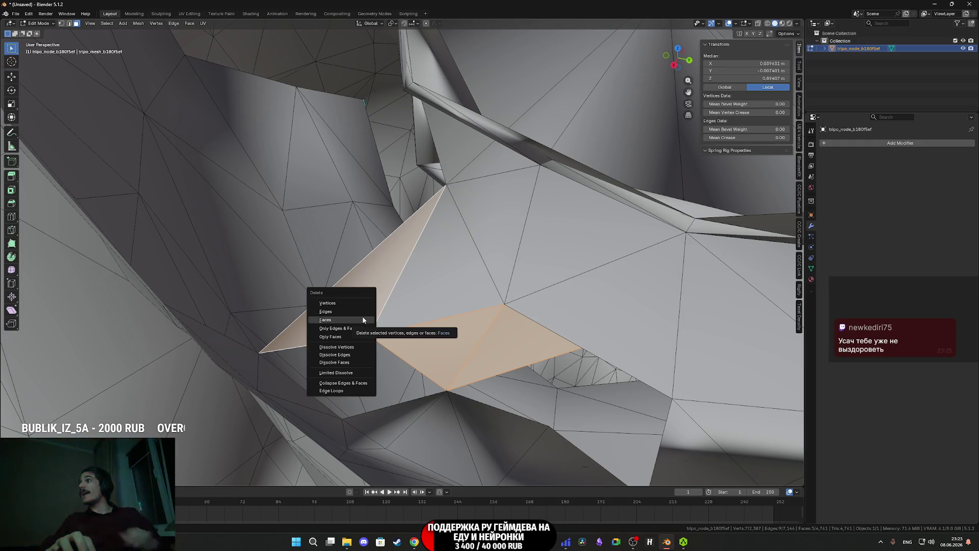
pyautogui.click(359, 319)
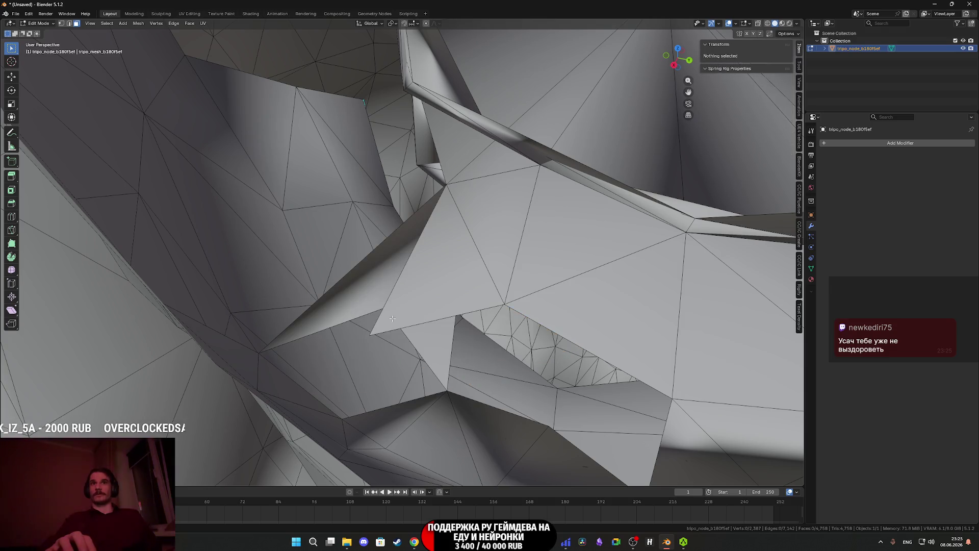
# Delete the three triangles filling the remaining gap in the mouth.
pyautogui.moveTo(389, 317); pyautogui.dragTo(405, 312, button='middle')
pyautogui.click(374, 312)
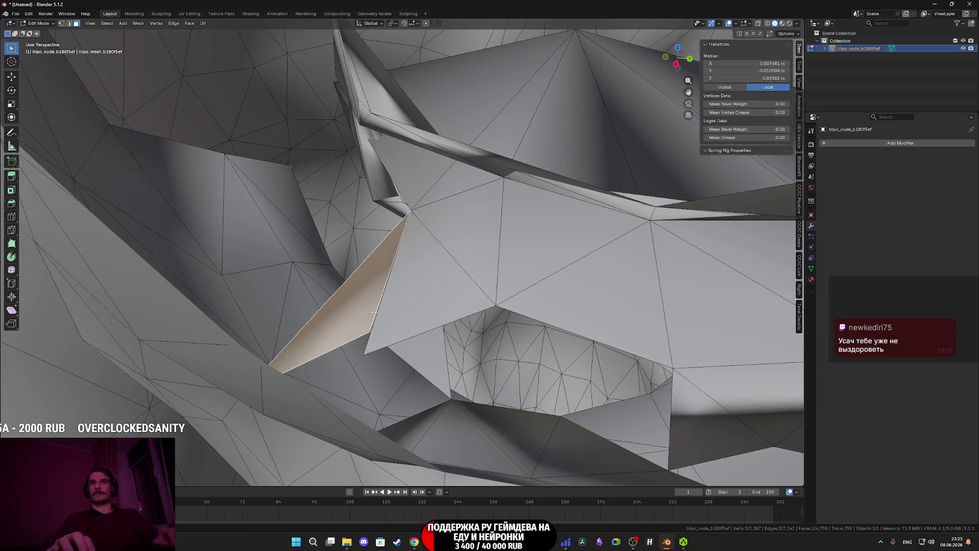
pyautogui.keyDown('shift'); pyautogui.click(413, 299); pyautogui.keyUp('shift')
pyautogui.keyDown('shift'); pyautogui.click(427, 359); pyautogui.keyUp('shift')
pyautogui.press('x')
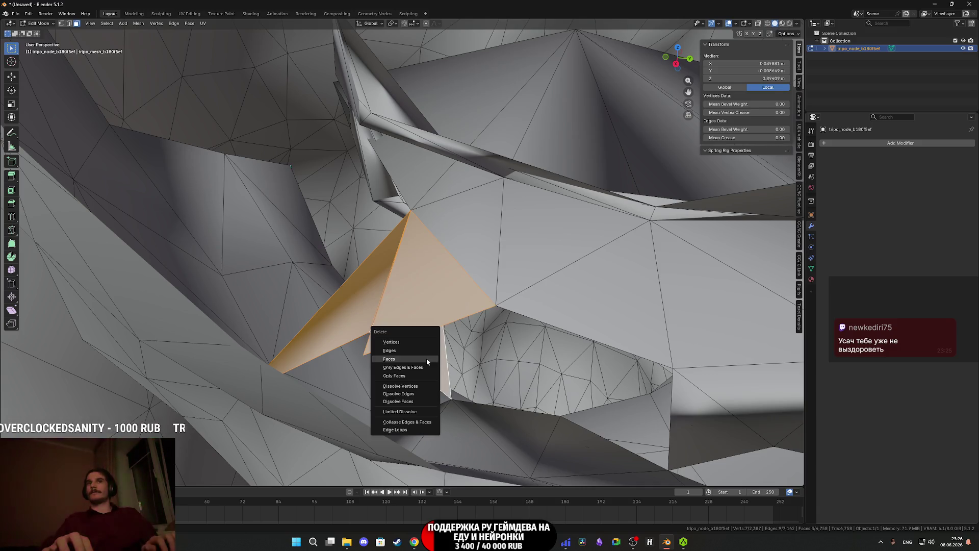
pyautogui.click(426, 358)
# Select another stray triangle, grow it to all connected faces with Ctrl+L, and delete them.
pyautogui.click(579, 279)
pyautogui.hotkey('ctrl', 'l')
pyautogui.moveTo(579, 279); pyautogui.dragTo(573, 300, button='middle')
pyautogui.press('x')
pyautogui.click(573, 300)
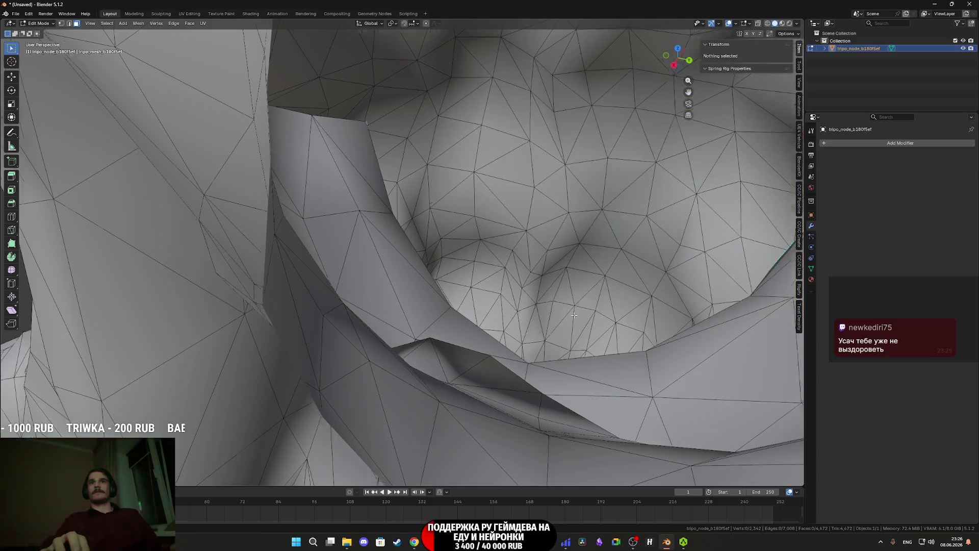
# Switch to the UV Editing workspace to see the character's UV layout.
pyautogui.scroll(6, 514, 311)
pyautogui.moveTo(513, 311); pyautogui.dragTo(352, 191, button='middle')
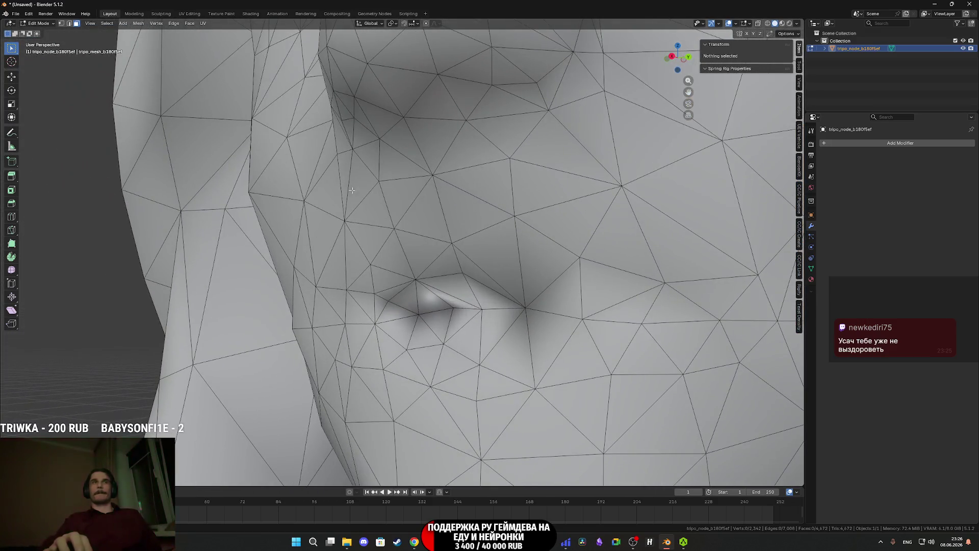
pyautogui.click(189, 14)
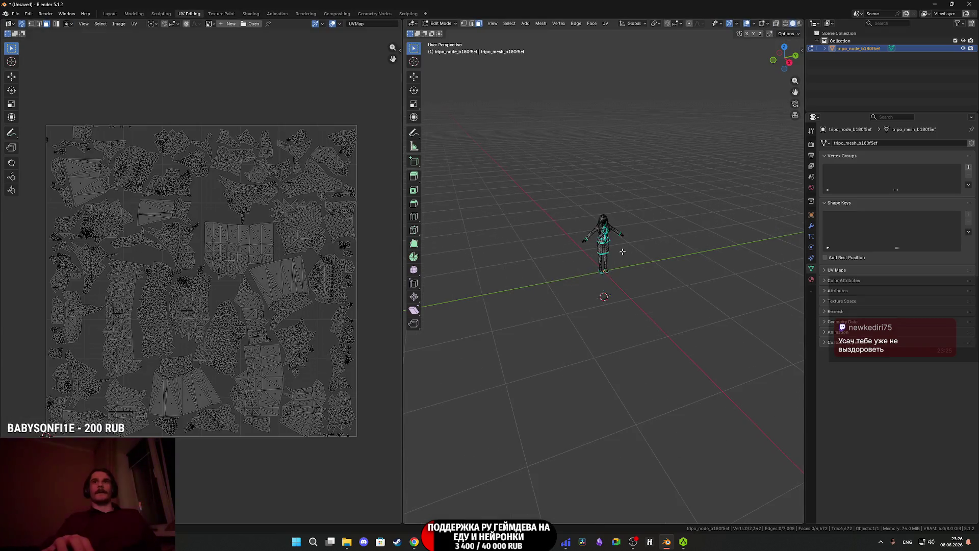
# In the Sculpting workspace, stroke the Smooth brush over the lips to close the mouth gap.
pyautogui.moveTo(610, 223); pyautogui.dragTo(572, 243, button='middle')
pyautogui.scroll(3, 572, 243)
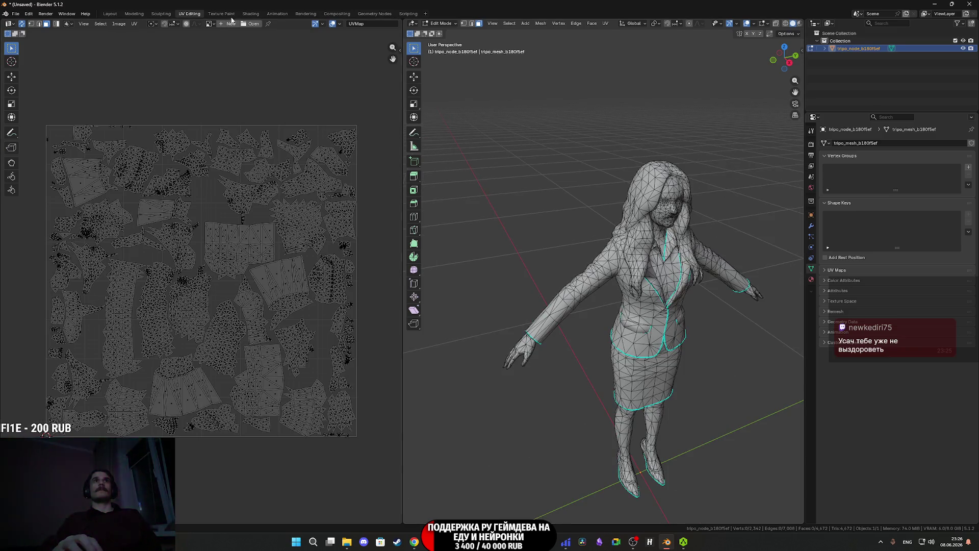
pyautogui.click(162, 14)
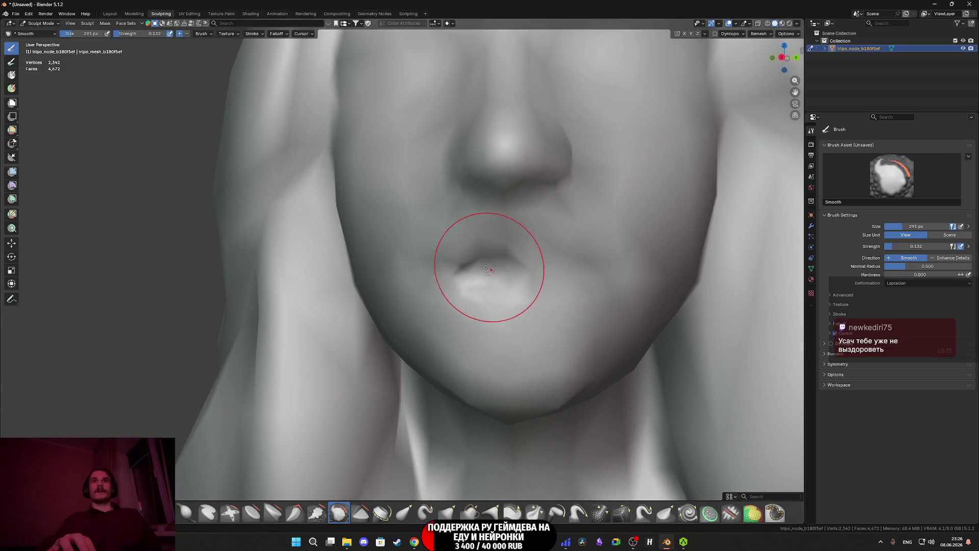
pyautogui.moveTo(487, 269); pyautogui.dragTo(465, 270, button='middle')
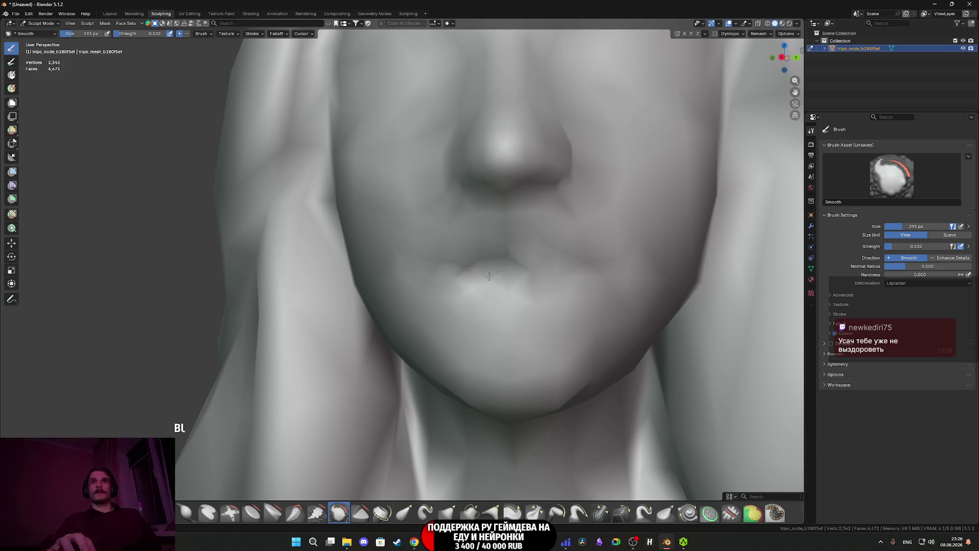
pyautogui.scroll(-3, 469, 272)
pyautogui.moveTo(533, 284)
pyautogui.mouseDown(button='middle')
pyautogui.moveTo(602, 286)
pyautogui.moveTo(513, 304)
pyautogui.moveTo(224, 134)
pyautogui.mouseUp(button='middle')
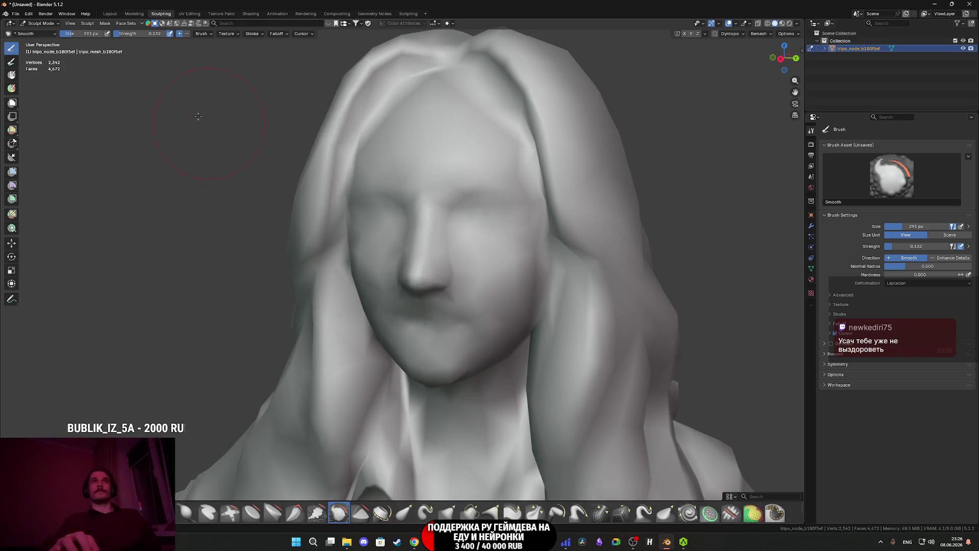
pyautogui.click(109, 13)
pyautogui.scroll(-5, 403, 301)
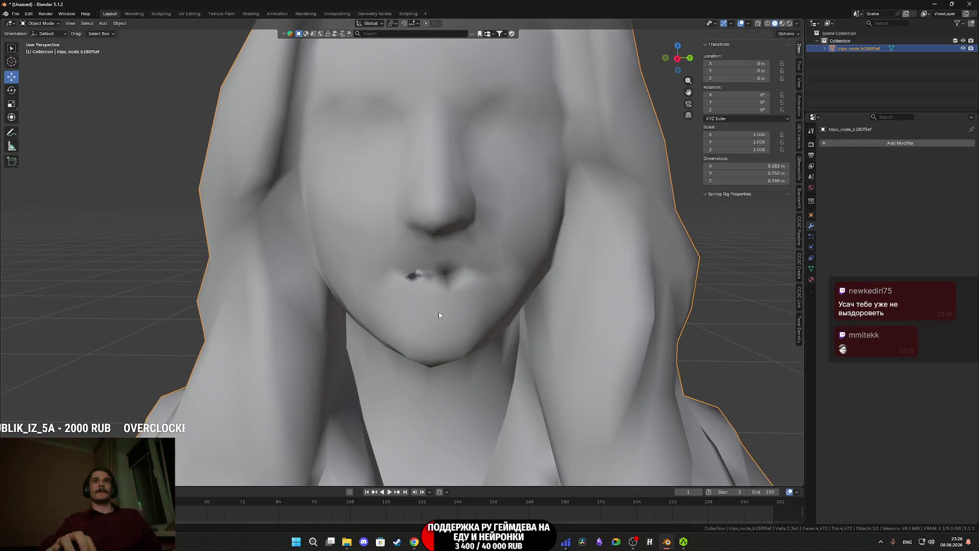
pyautogui.scroll(-3, 438, 312)
pyautogui.moveTo(439, 295)
pyautogui.mouseDown(button='middle')
pyautogui.moveTo(457, 292)
pyautogui.moveTo(453, 285)
pyautogui.mouseUp(button='middle')
pyautogui.scroll(3, 451, 273)
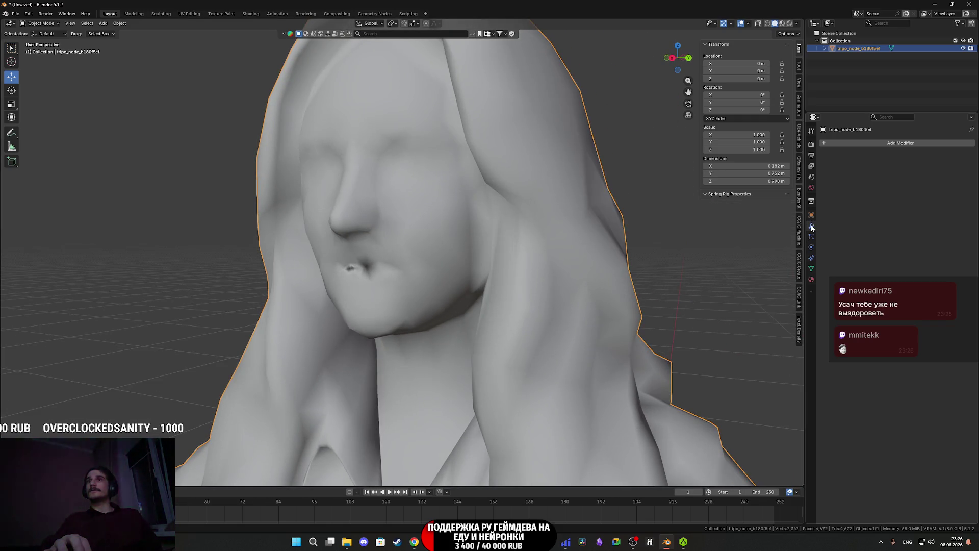
pyautogui.click(853, 145)
pyautogui.moveTo(822, 146)
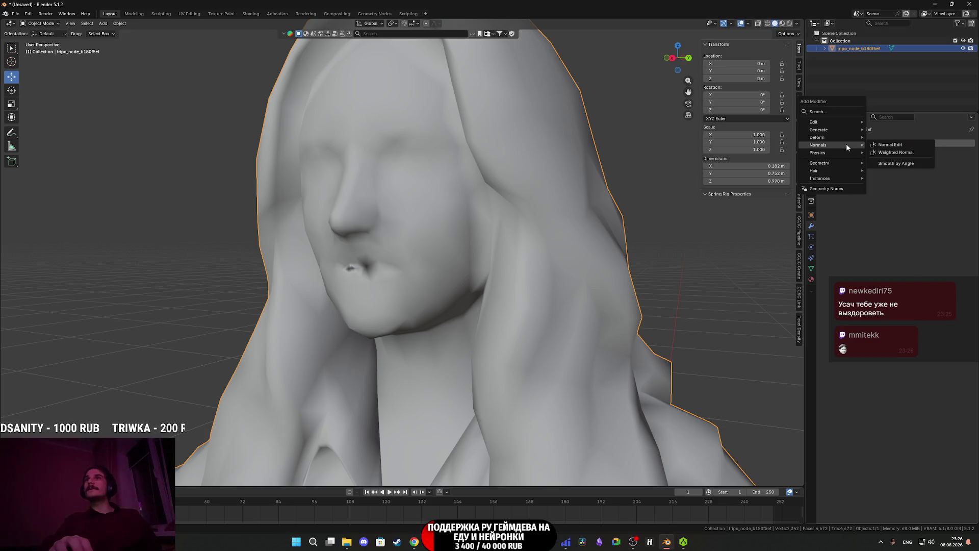
pyautogui.click(903, 152)
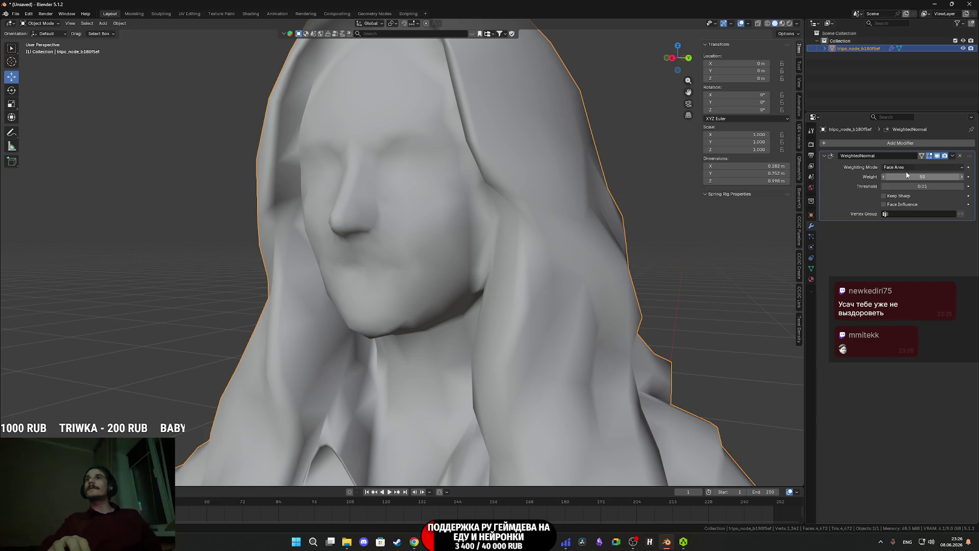
pyautogui.click(901, 167)
pyautogui.click(899, 185)
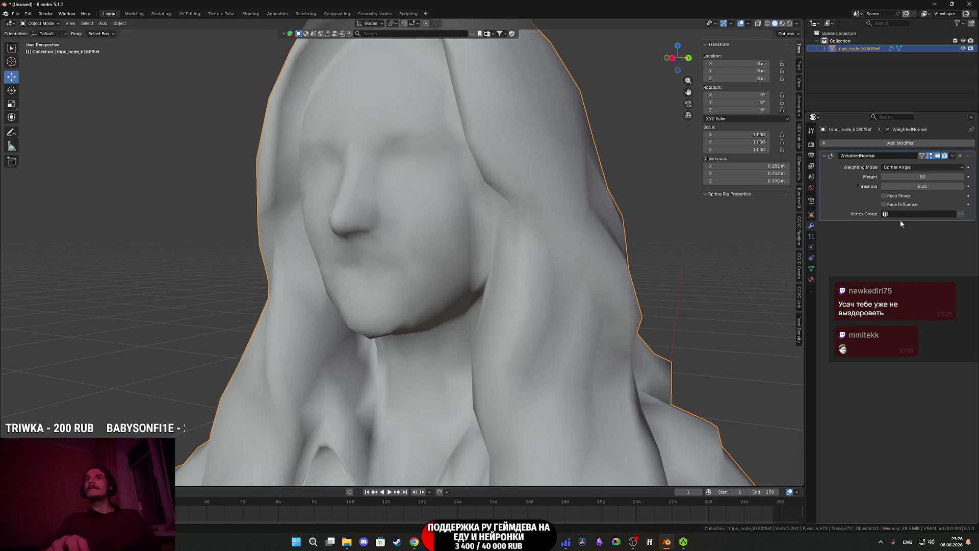
pyautogui.click(908, 199)
pyautogui.scroll(-6, 486, 305)
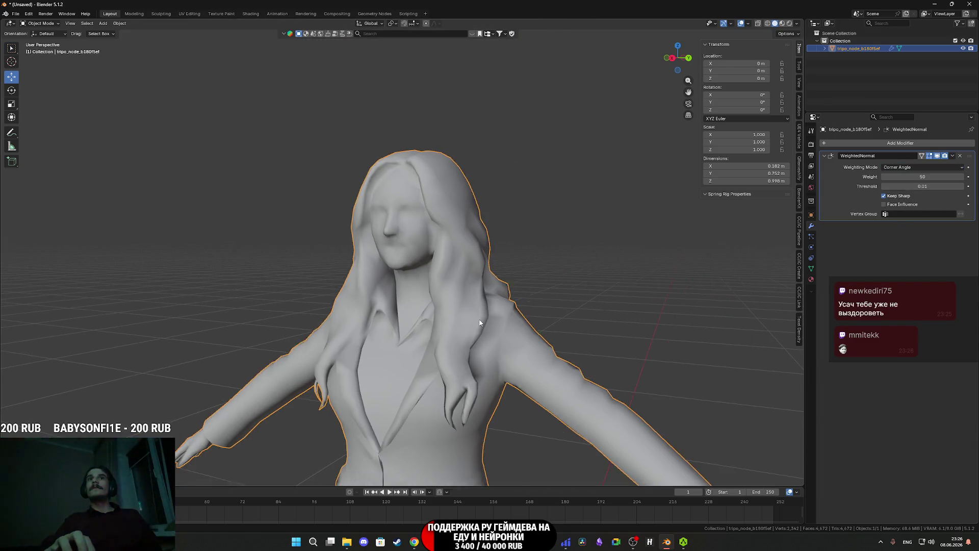
pyautogui.scroll(5, 486, 305)
pyautogui.moveTo(486, 305)
pyautogui.mouseDown(button='middle')
pyautogui.moveTo(418, 269)
pyautogui.moveTo(447, 332)
pyautogui.moveTo(461, 330)
pyautogui.mouseUp(button='middle')
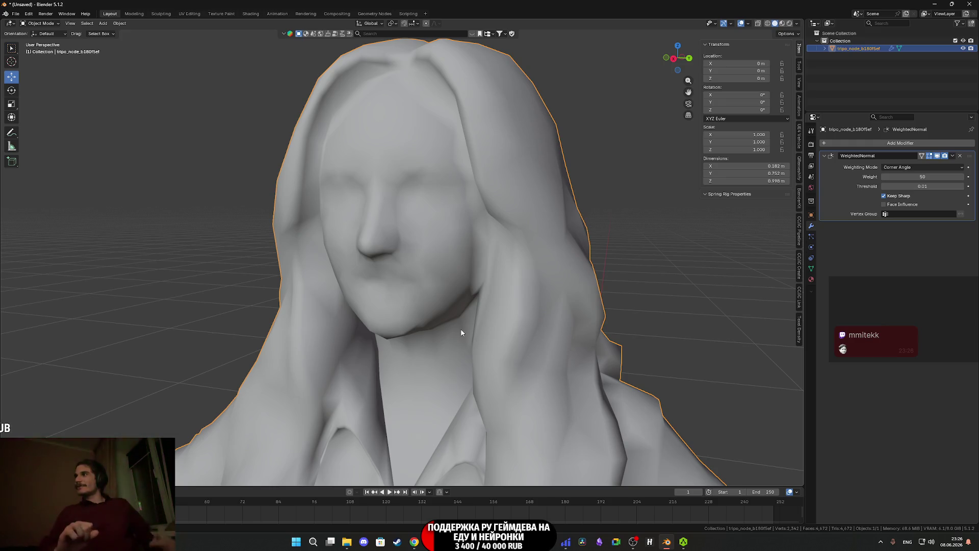
pyautogui.scroll(-3, 450, 304)
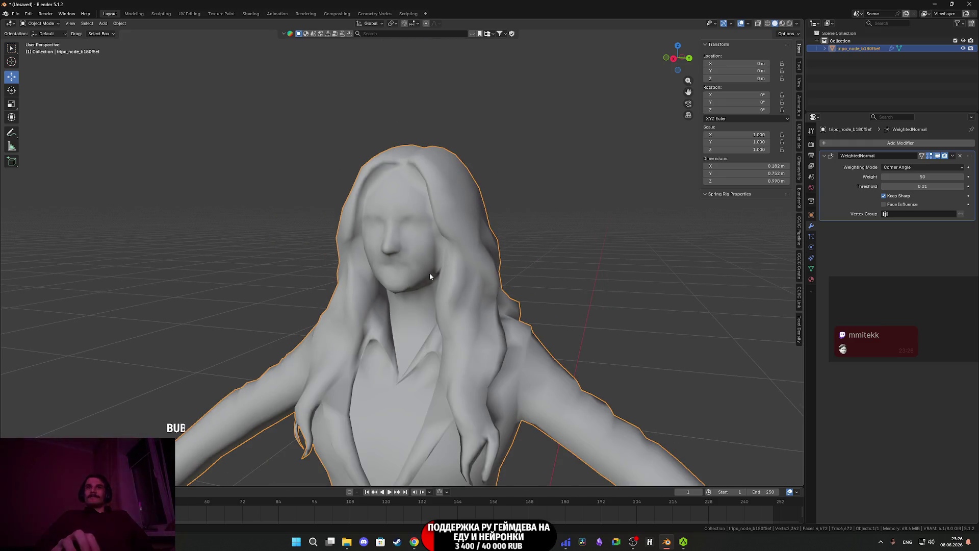
pyautogui.scroll(-6, 417, 342)
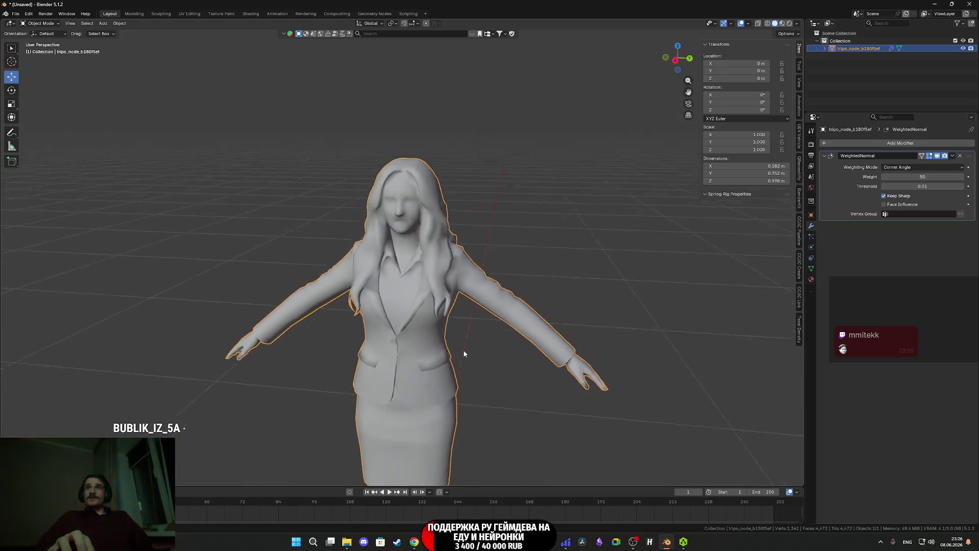
pyautogui.scroll(-3, 437, 261)
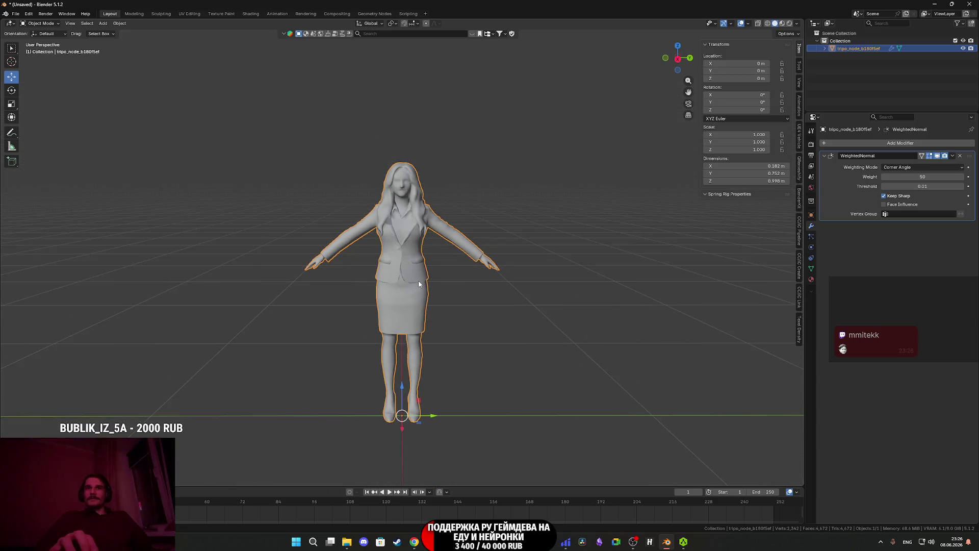
pyautogui.press('s')
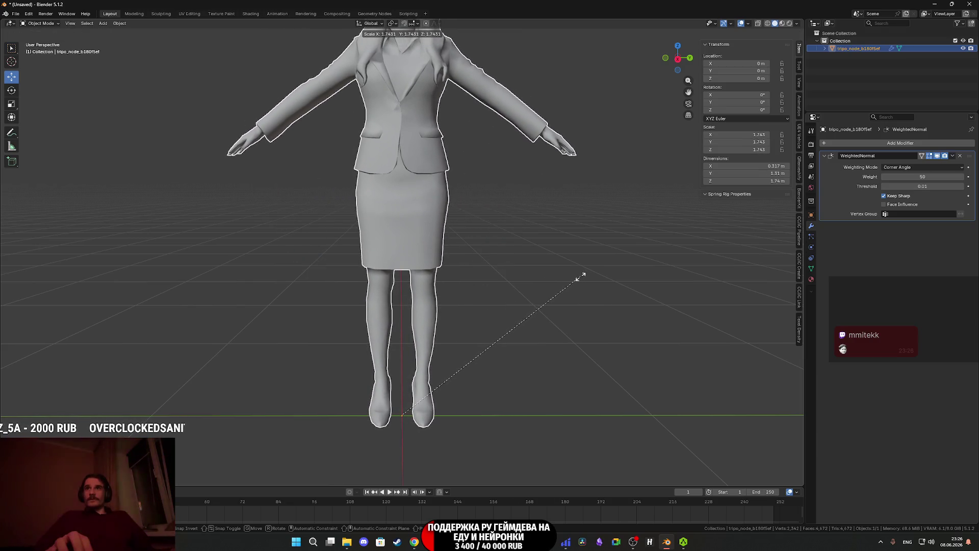
# Confirm the 1.750 scale, apply scale via Object > Apply so it reads 1.000, and save.
pyautogui.click(582, 276)
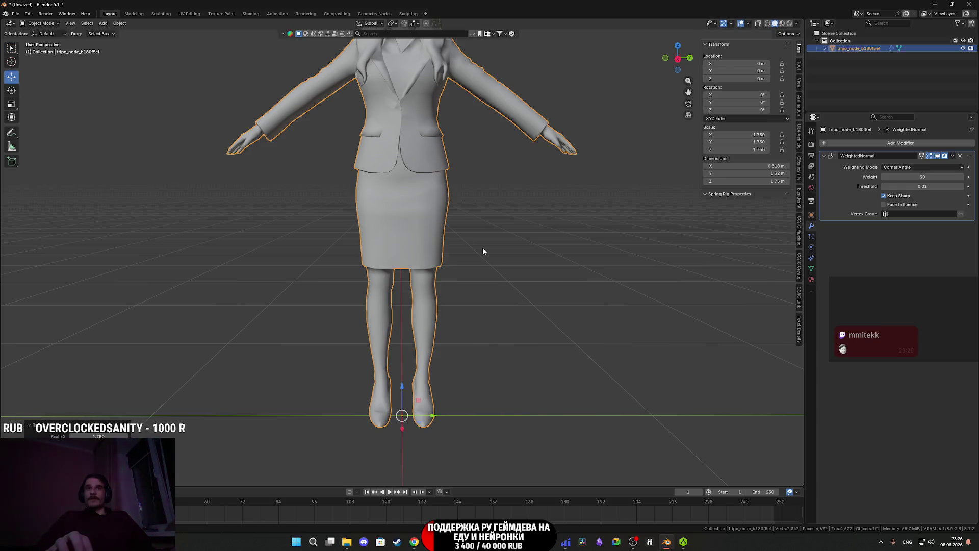
pyautogui.keyDown('shift'); pyautogui.moveTo(506, 256); pyautogui.dragTo(438, 348, button='middle'); pyautogui.keyUp('shift')
pyautogui.click(120, 23)
pyautogui.moveTo(142, 41)
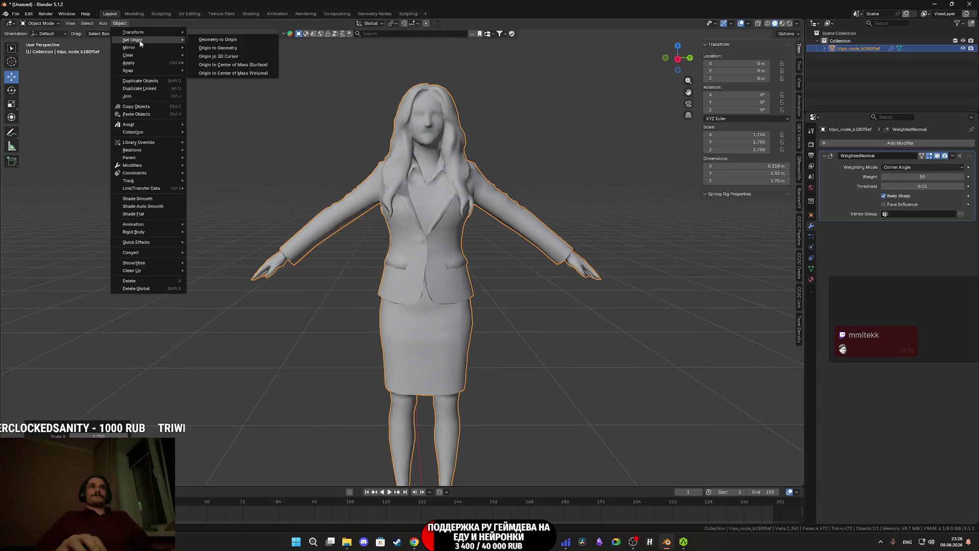
pyautogui.moveTo(137, 63)
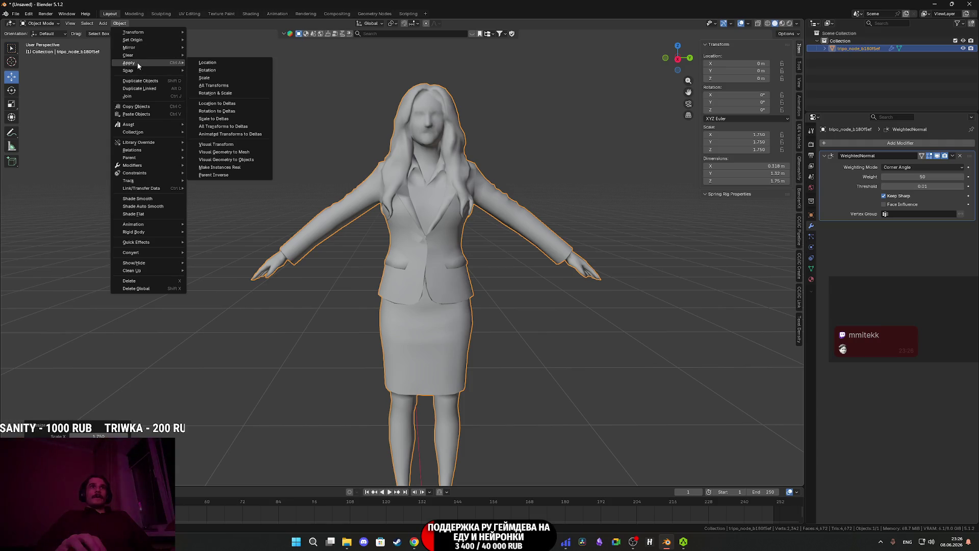
pyautogui.click(216, 78)
pyautogui.scroll(-5, 397, 257)
pyautogui.scroll(5, 397, 256)
pyautogui.moveTo(397, 256)
pyautogui.mouseDown(button='middle')
pyautogui.moveTo(376, 264)
pyautogui.moveTo(382, 282)
pyautogui.mouseUp(button='middle')
pyautogui.moveTo(402, 217); pyautogui.dragTo(482, 238, button='middle')
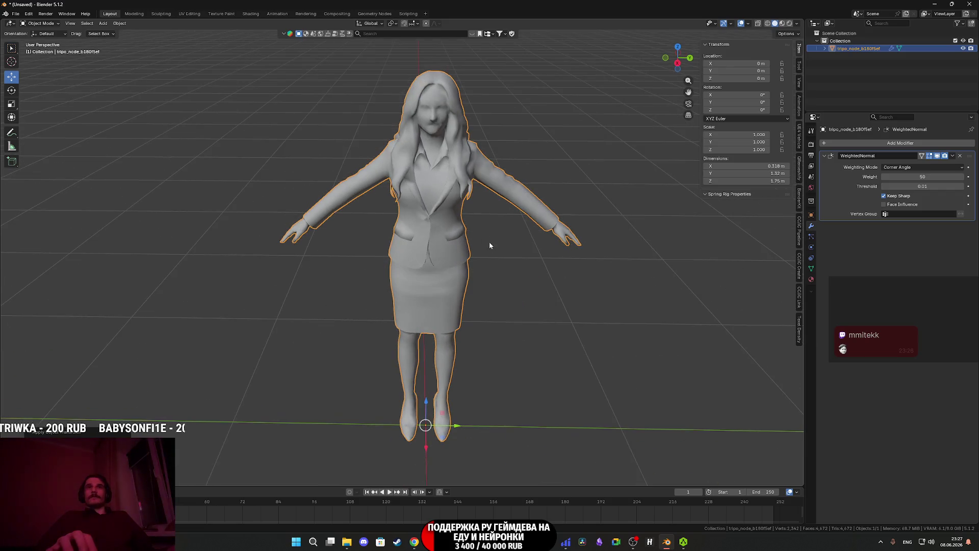
pyautogui.hotkey('ctrl', 's')
# Switch the viewport to Material Preview and zoom in on the textured face and lips.
pyautogui.press('z')
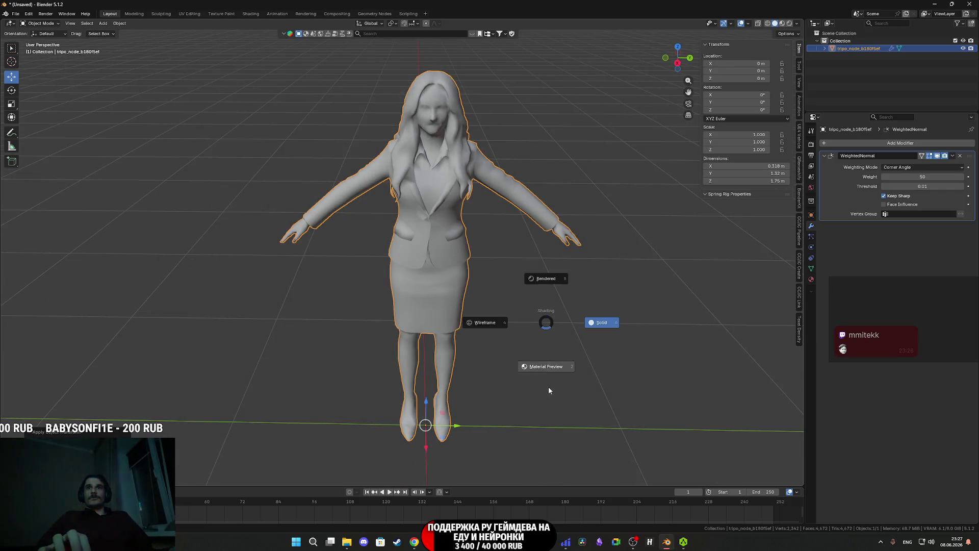
pyautogui.click(547, 366)
pyautogui.scroll(3, 473, 184)
pyautogui.moveTo(472, 183)
pyautogui.mouseDown(button='middle')
pyautogui.moveTo(454, 314)
pyautogui.moveTo(461, 279)
pyautogui.mouseUp(button='middle')
pyautogui.scroll(10, 461, 279)
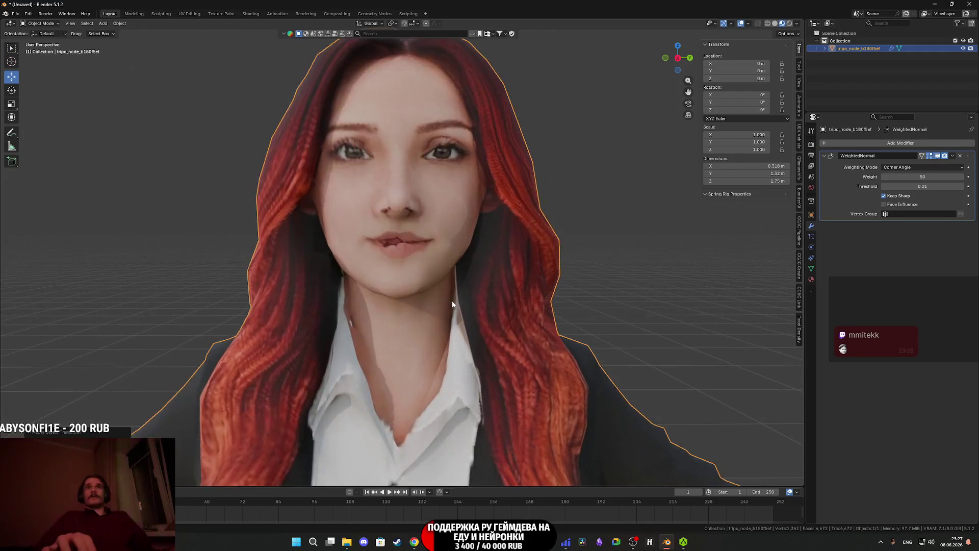
pyautogui.keyDown('shift'); pyautogui.scroll(2, 458, 306); pyautogui.keyUp('shift')
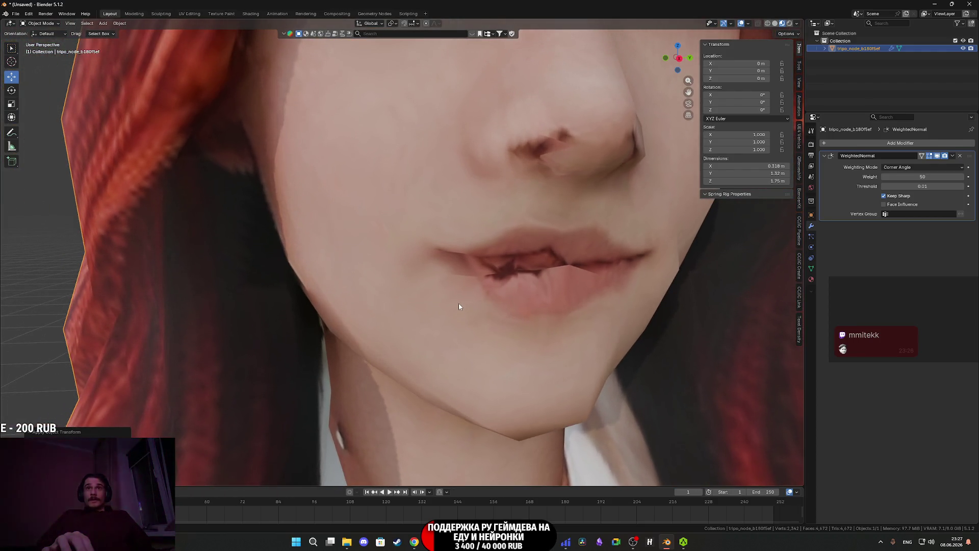
pyautogui.scroll(-6, 461, 306)
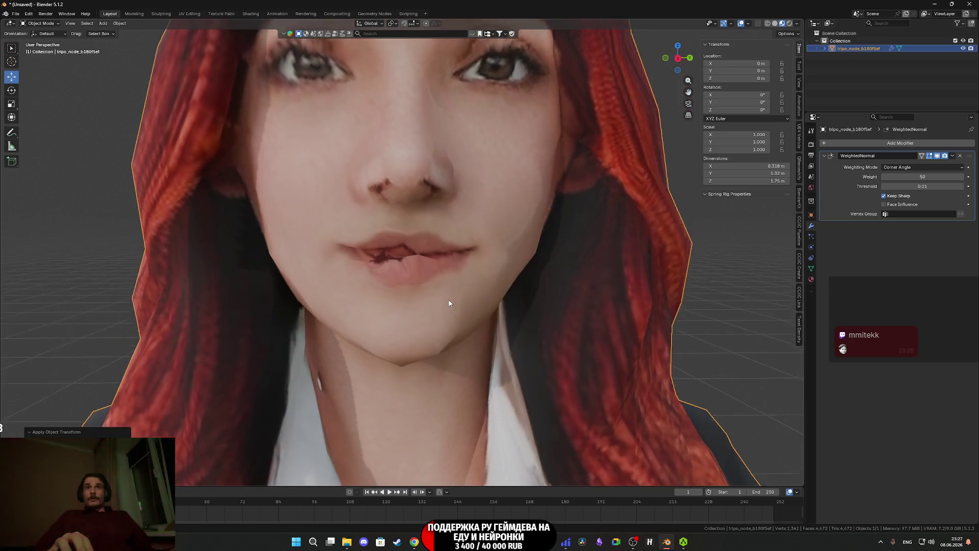
pyautogui.keyDown('shift'); pyautogui.scroll(3, 443, 298); pyautogui.keyUp('shift')
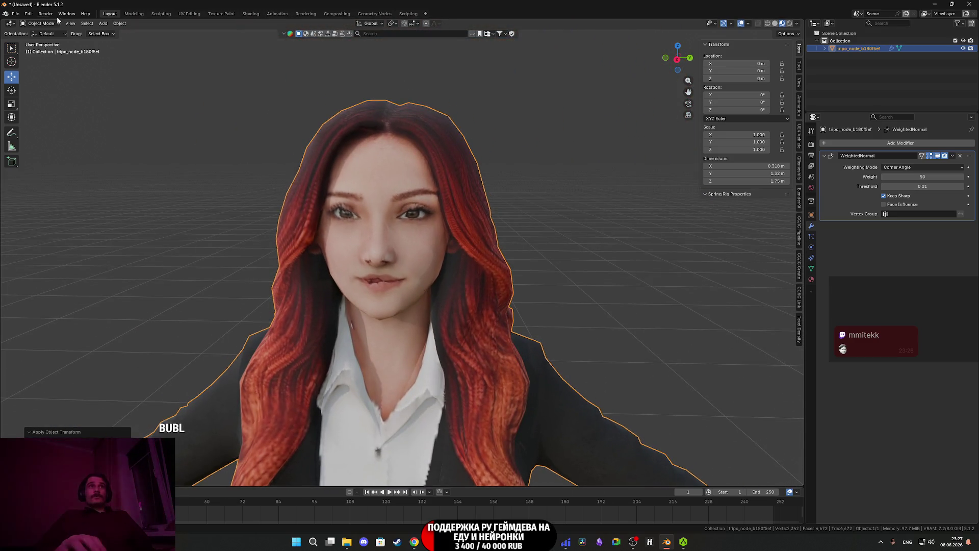
pyautogui.click(16, 14)
# Export the character as Shmelka_M.fbx into a newly created Shmelka folder.
pyautogui.moveTo(42, 132)
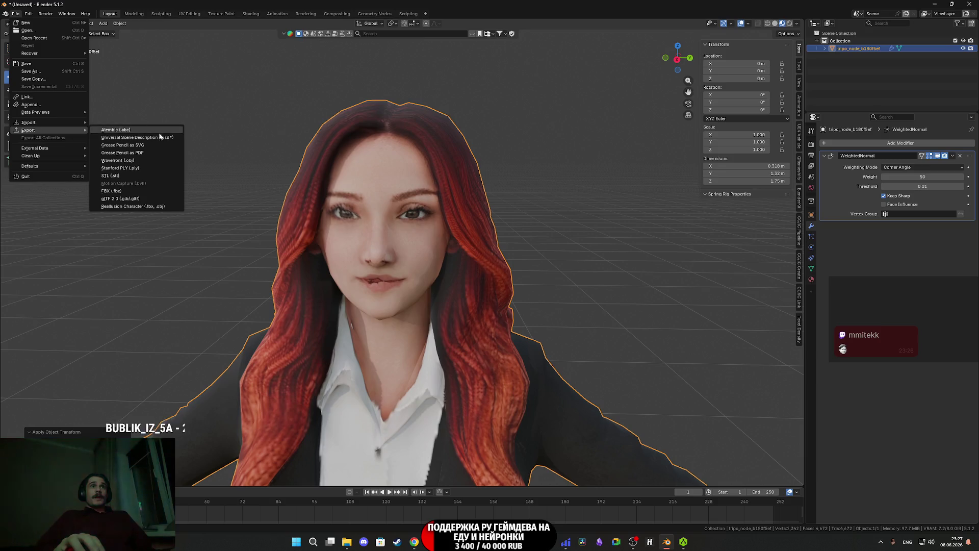
pyautogui.click(123, 191)
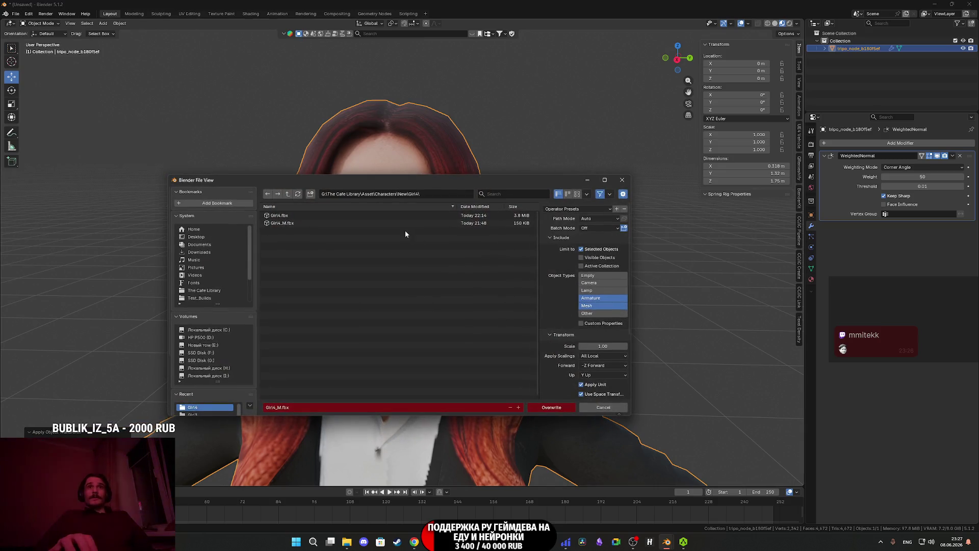
pyautogui.click(287, 195)
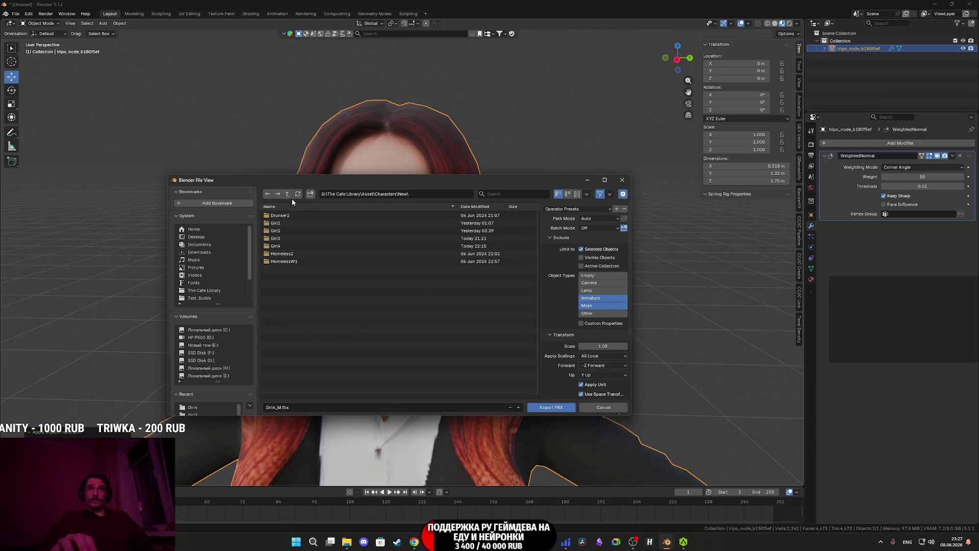
pyautogui.click(310, 194)
pyautogui.write('Shmelka')
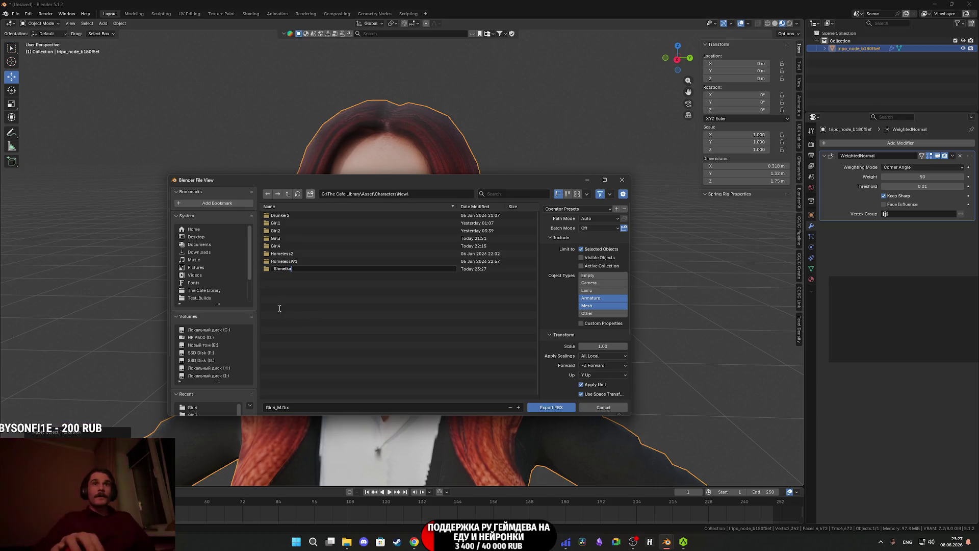
pyautogui.press('Return')
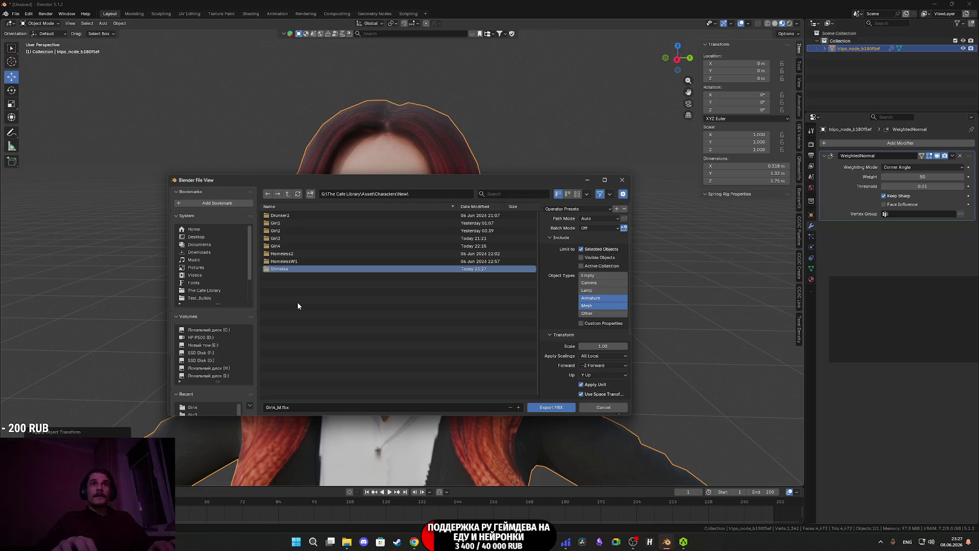
pyautogui.click(300, 408)
pyautogui.write('Shmelka')
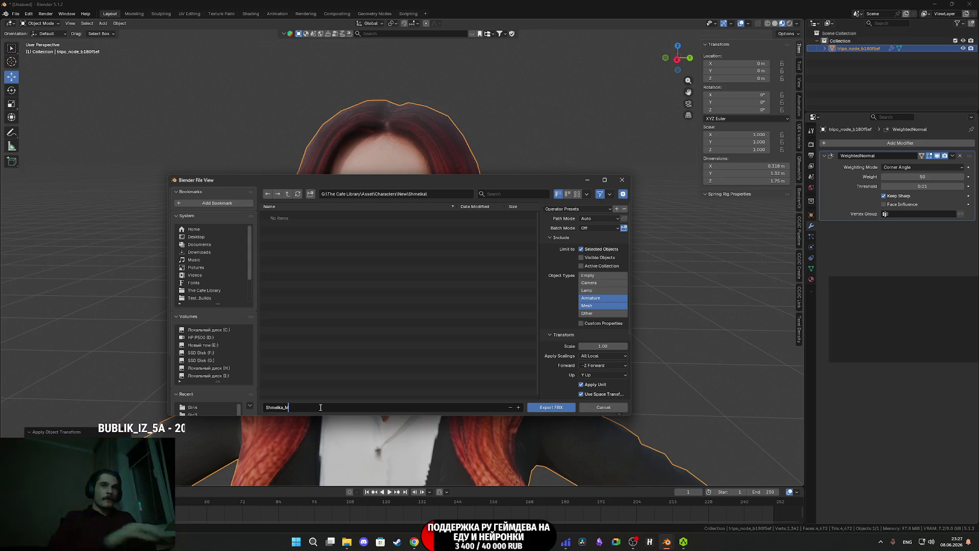
pyautogui.click(551, 408)
# Cancel saving the blend file and minimize Blender.
pyautogui.hotkey('ctrl', 's')
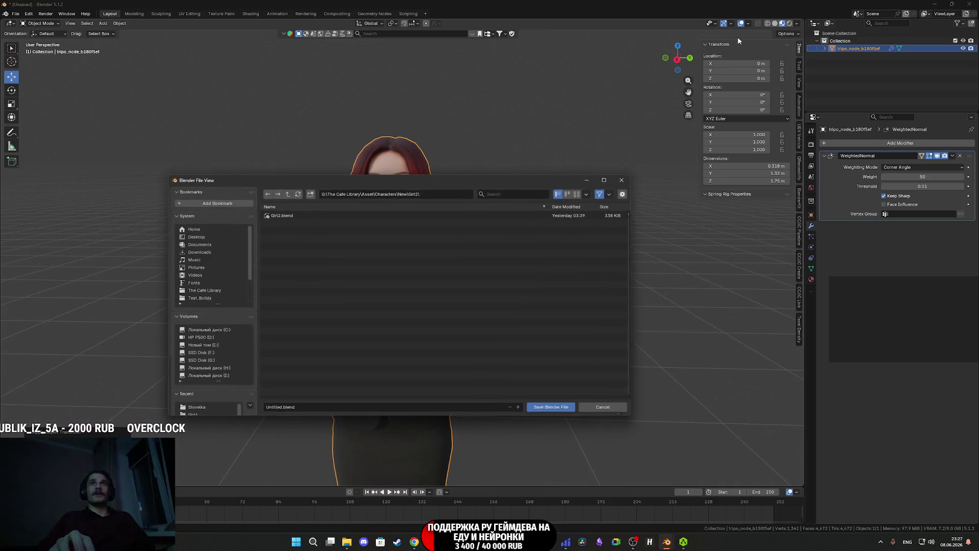
pyautogui.click(622, 180)
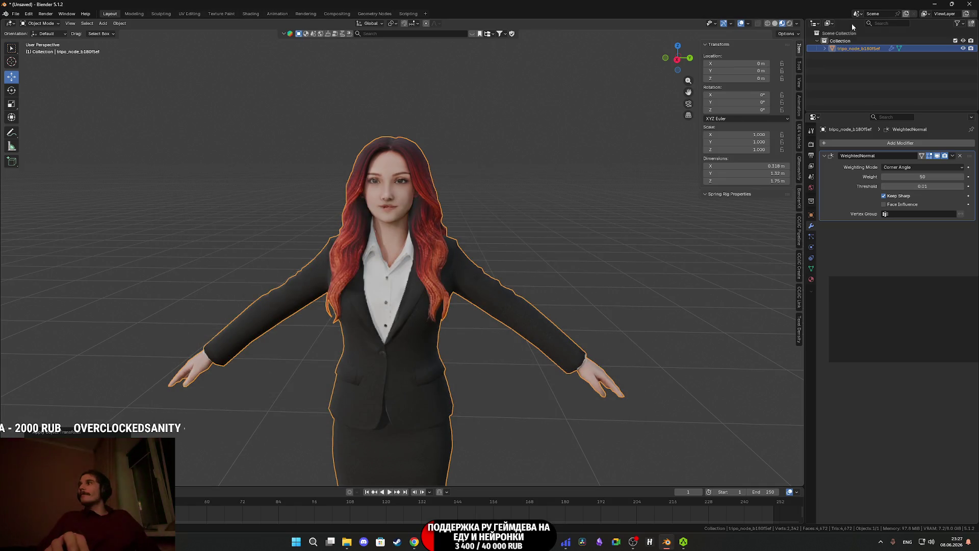
pyautogui.click(935, 4)
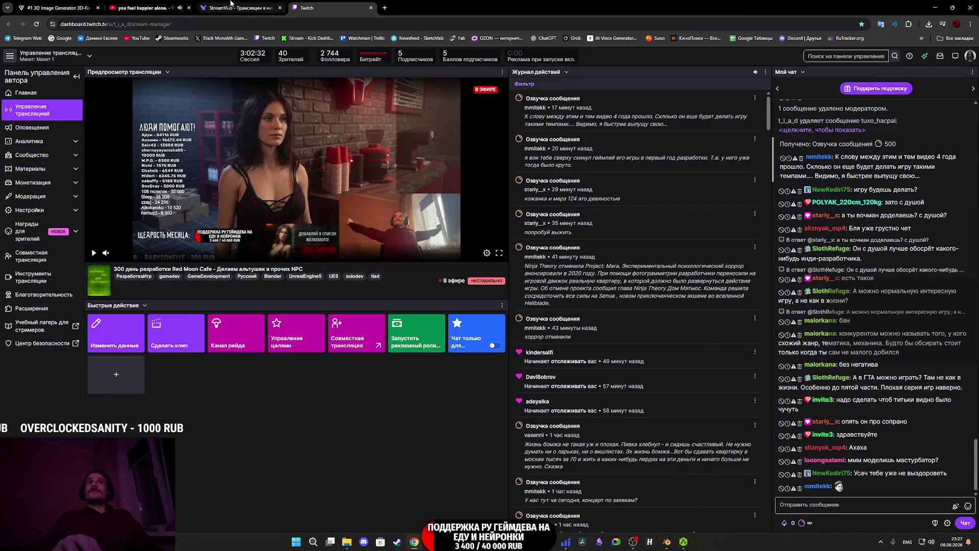
# Show the YouTube video in theater mode, then bring the Steam library to the front.
pyautogui.click(173, 4)
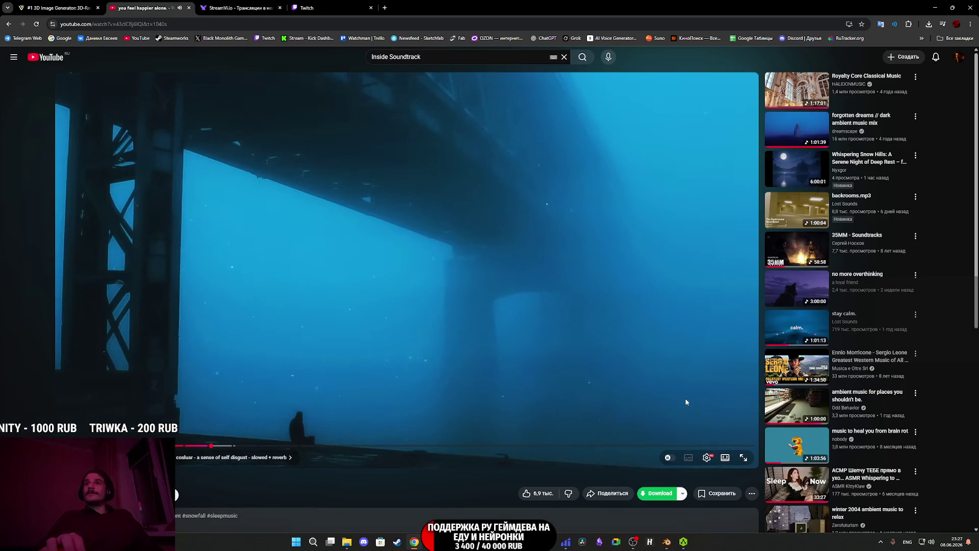
pyautogui.click(726, 459)
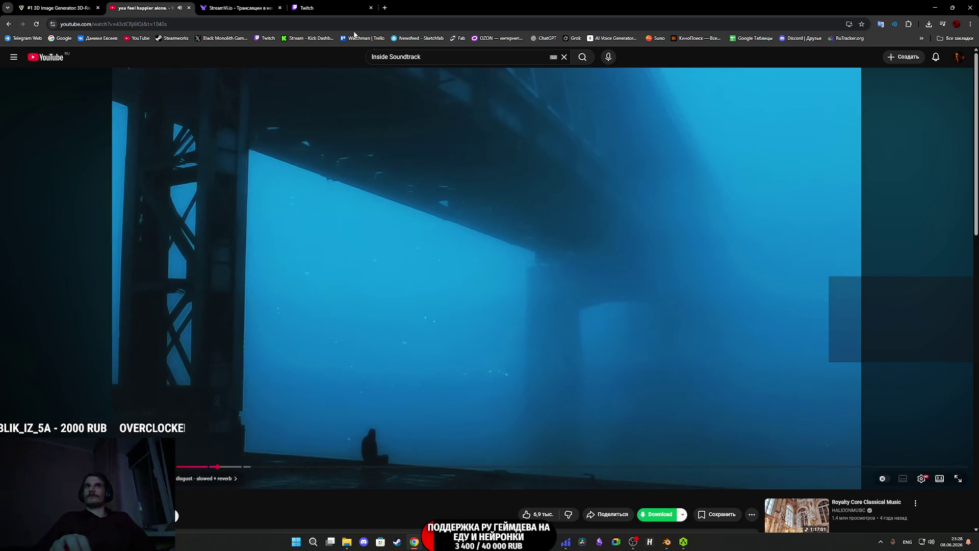
pyautogui.click(400, 544)
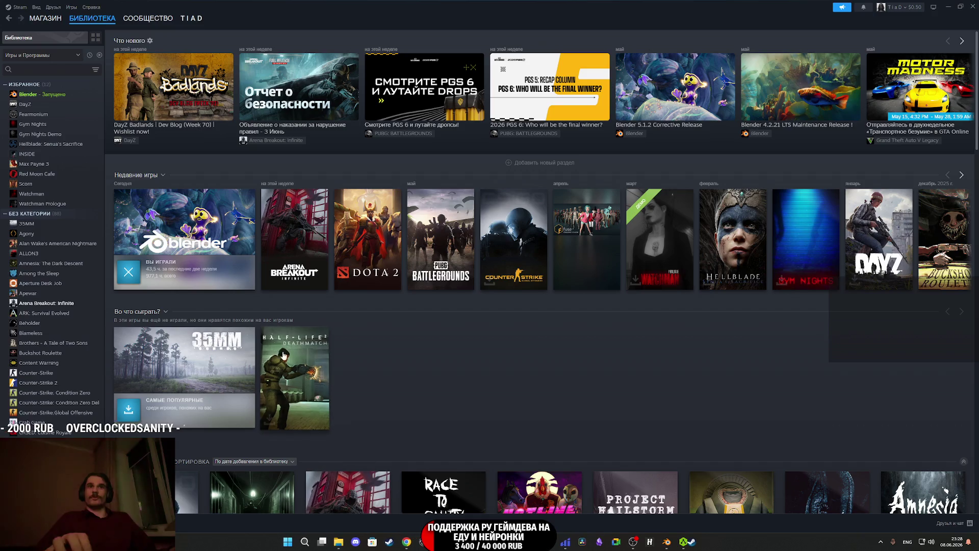
# Open the 35MM library page and scroll through its Hail to the Rainbow news article.
pyautogui.click(186, 377)
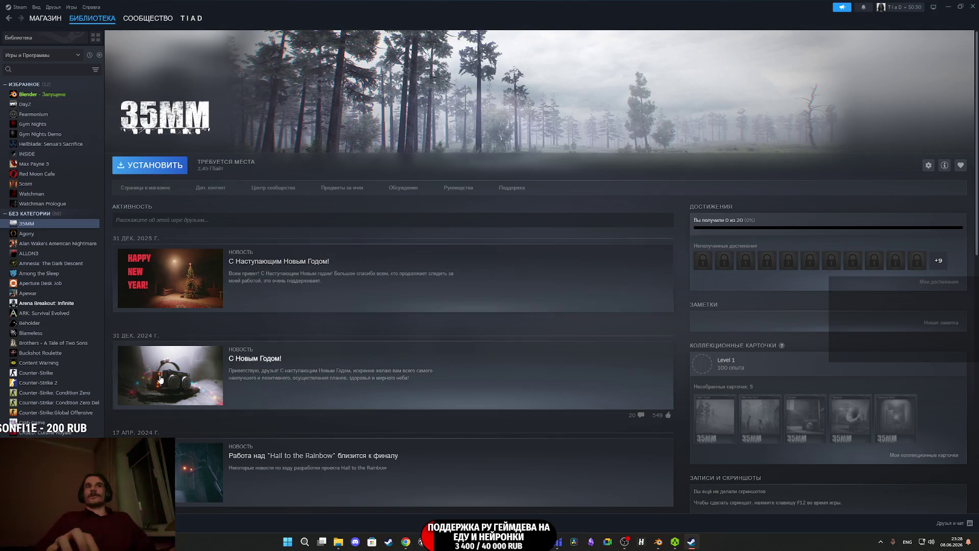
pyautogui.click(192, 478)
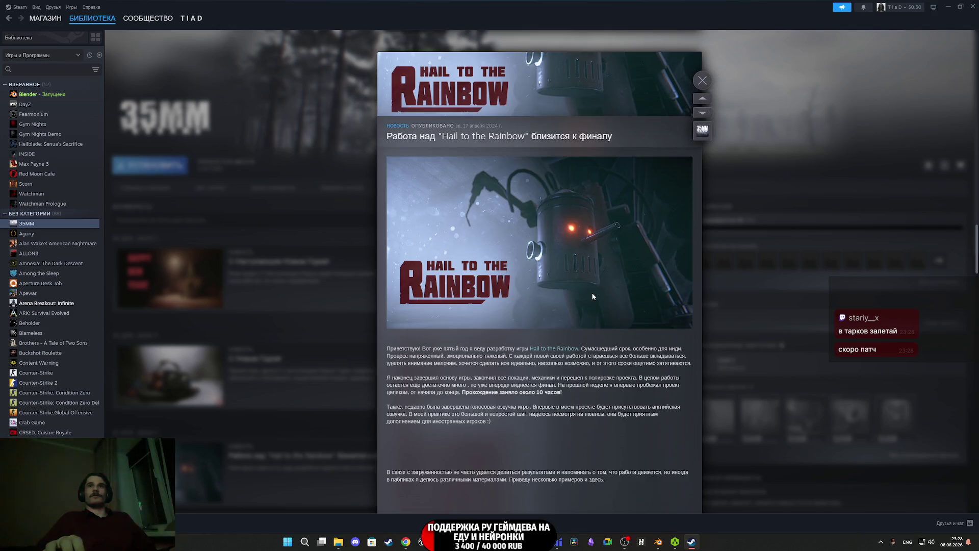
pyautogui.scroll(-2, 533, 247)
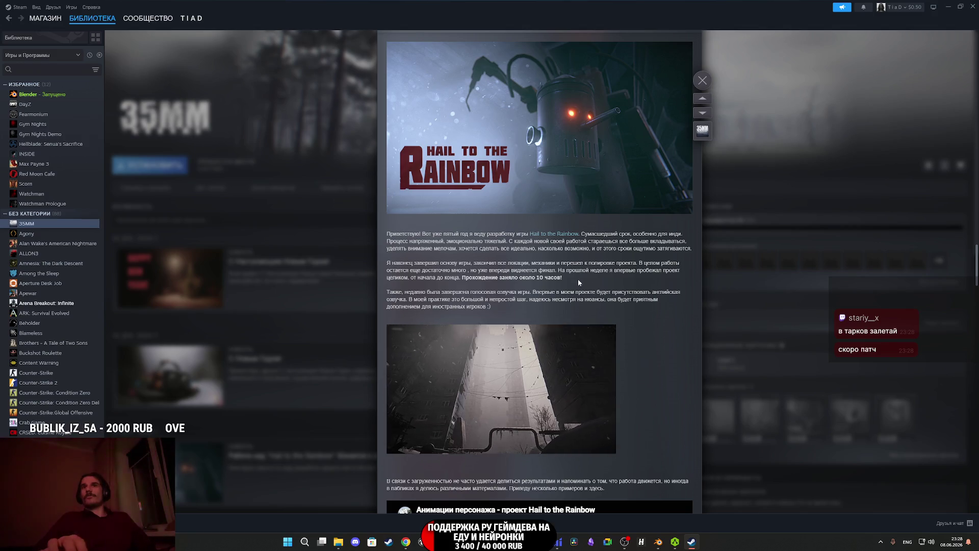
pyautogui.scroll(-3, 579, 285)
pyautogui.scroll(-2, 579, 285)
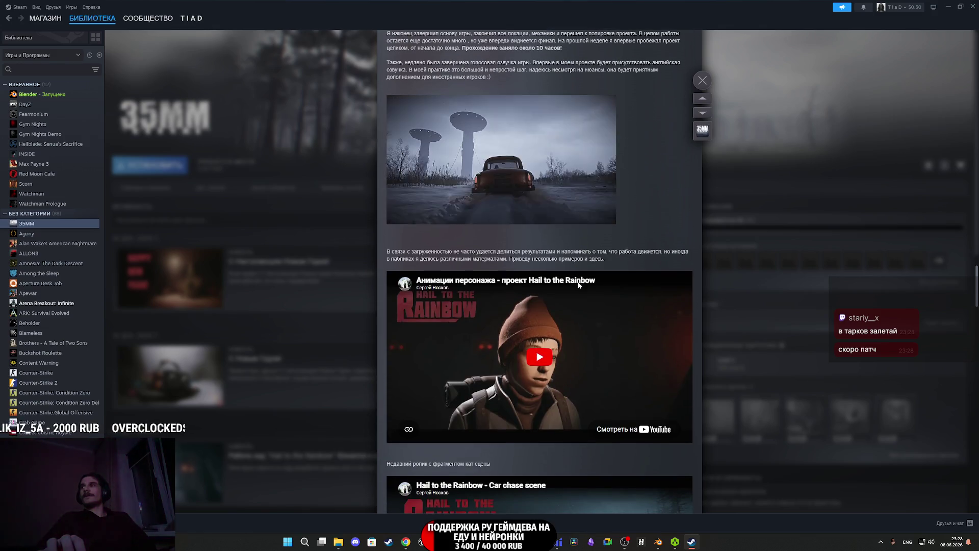
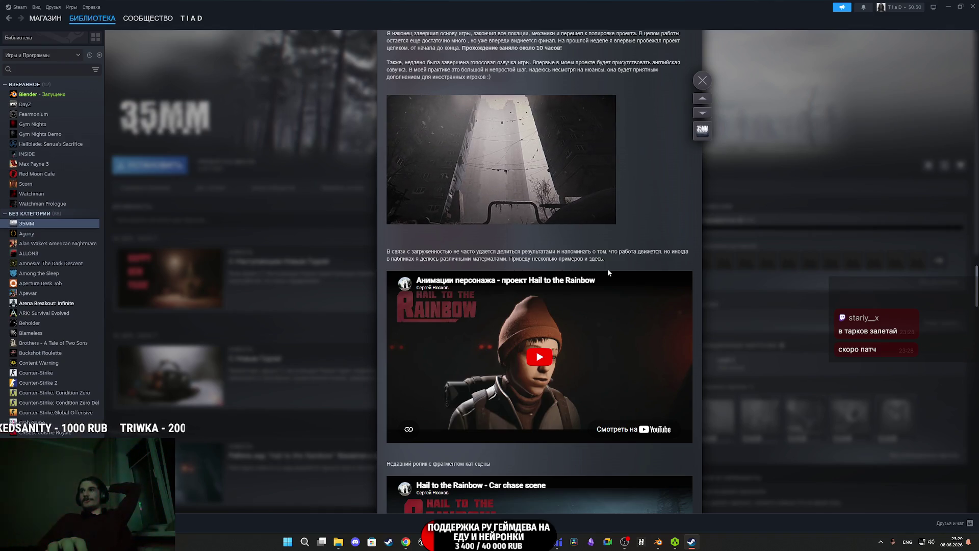
# Scroll through the 35MM news article, then close it to return to 35MM.
pyautogui.scroll(-1, 608, 273)
pyautogui.scroll(-3, 610, 274)
pyautogui.scroll(3, 610, 265)
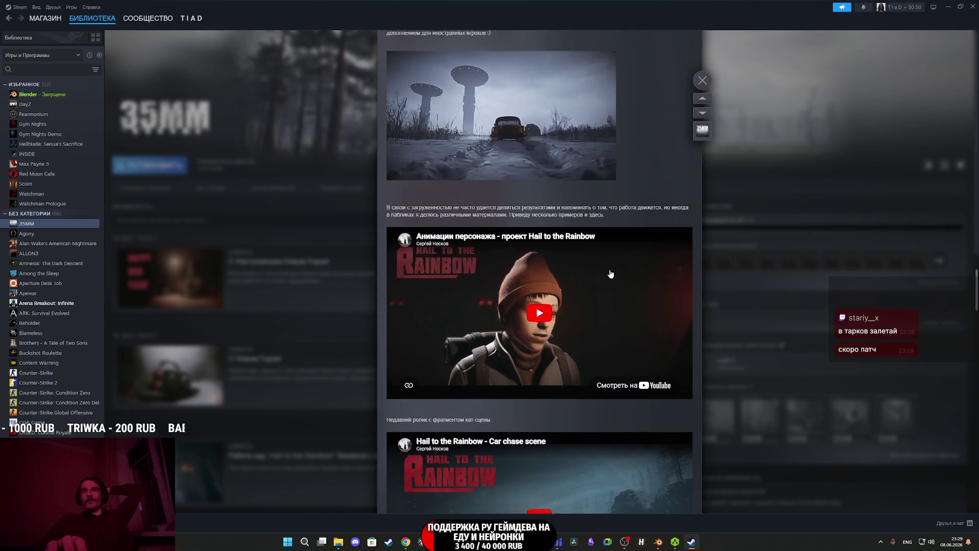
pyautogui.scroll(4, 610, 260)
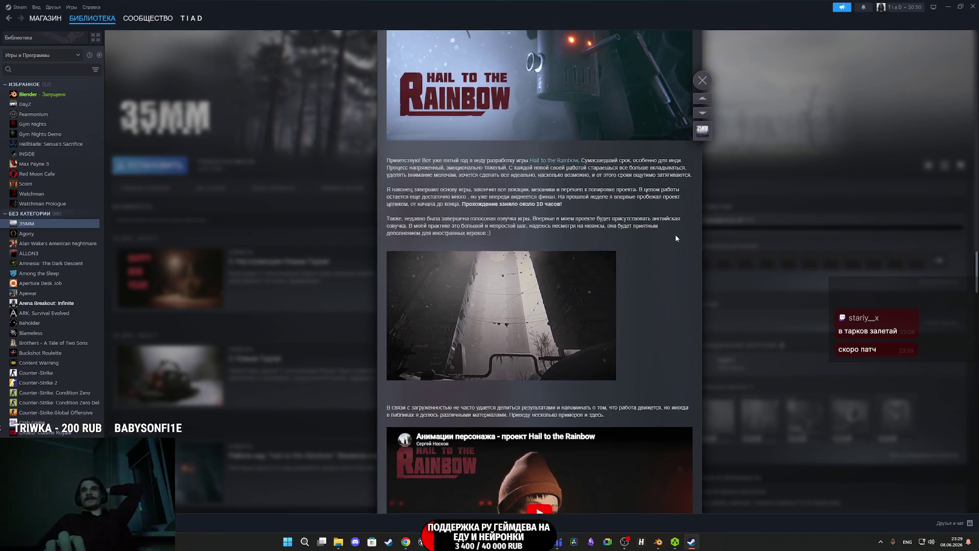
pyautogui.scroll(5, 675, 234)
pyautogui.scroll(4, 637, 202)
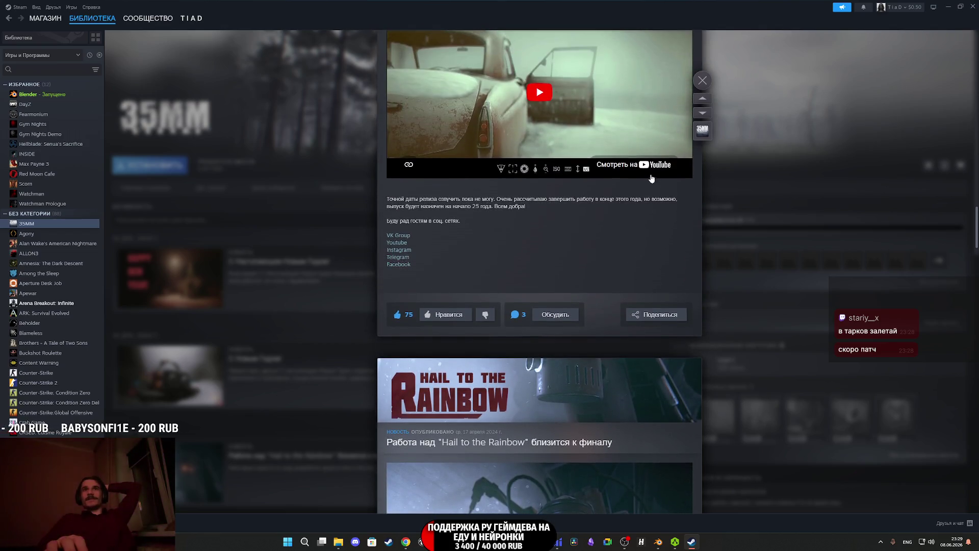
pyautogui.click(702, 81)
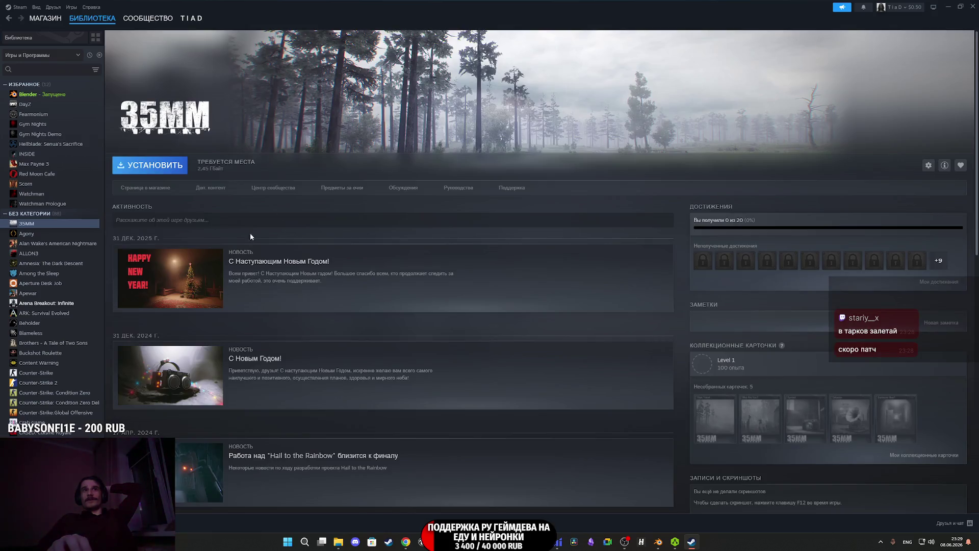
# Go from the 35MM Community Hub and store page to the developer's Hail to the Rainbow page.
pyautogui.click(249, 190)
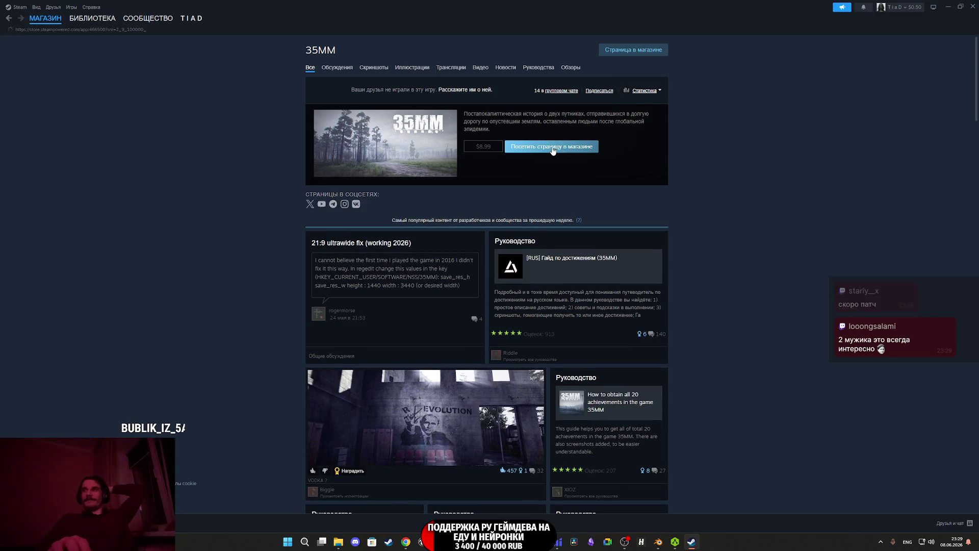
pyautogui.click(552, 148)
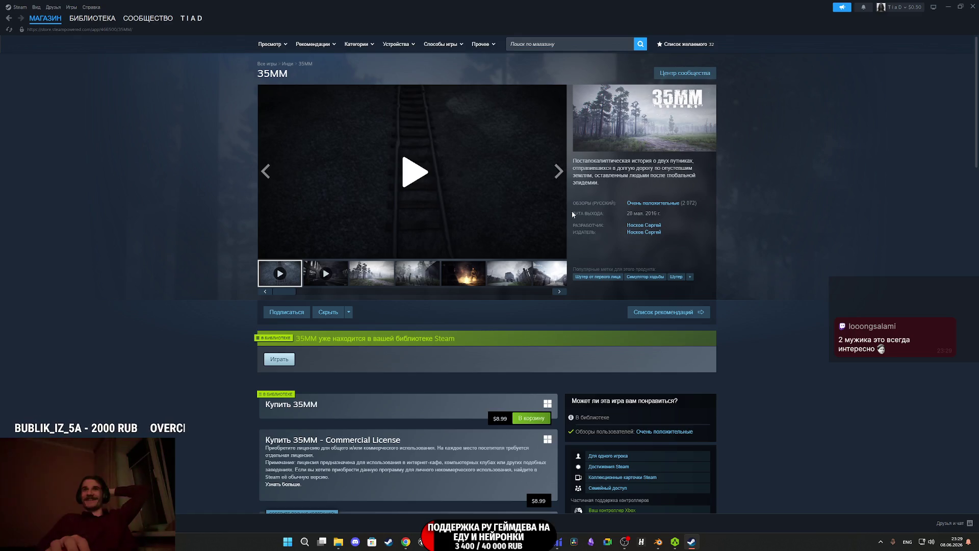
pyautogui.click(642, 226)
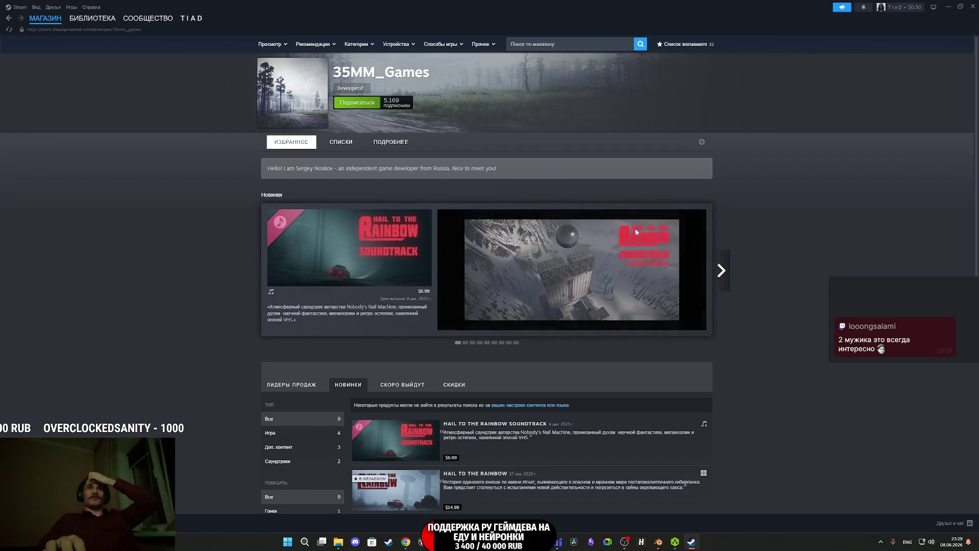
pyautogui.scroll(-3, 441, 427)
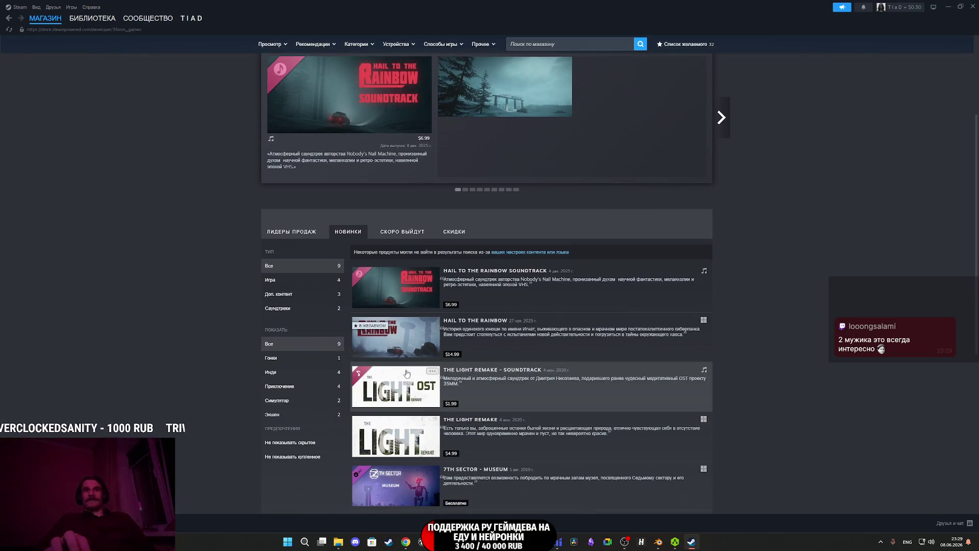
pyautogui.click(409, 348)
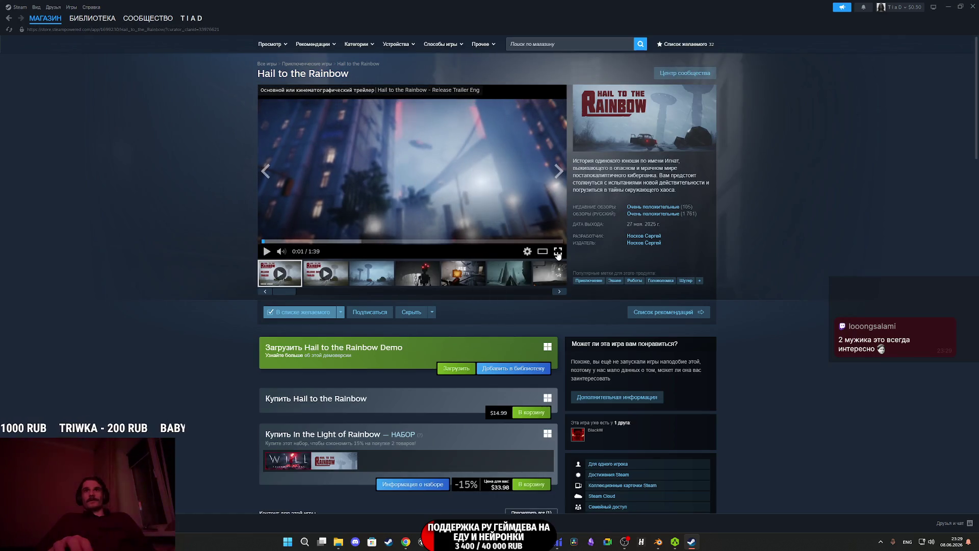
pyautogui.click(558, 251)
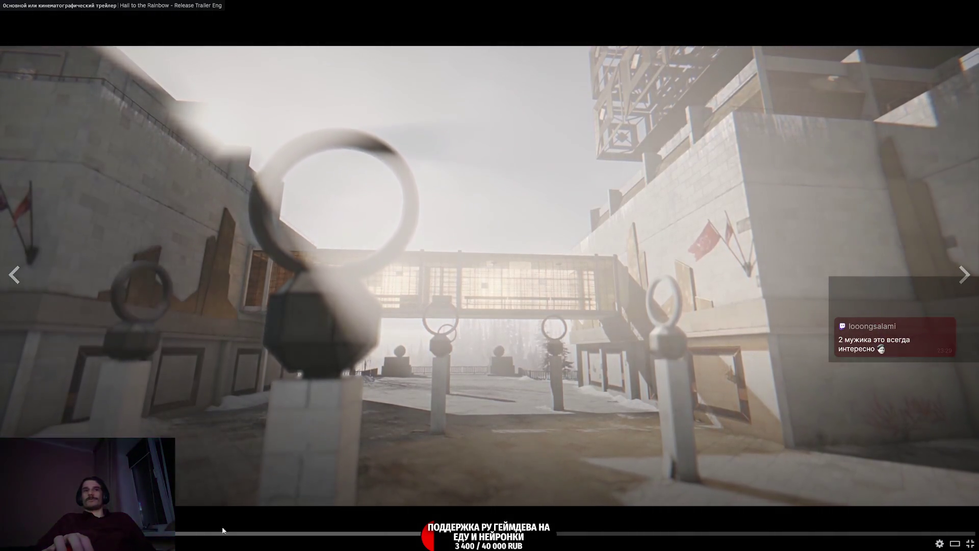
pyautogui.click(224, 533)
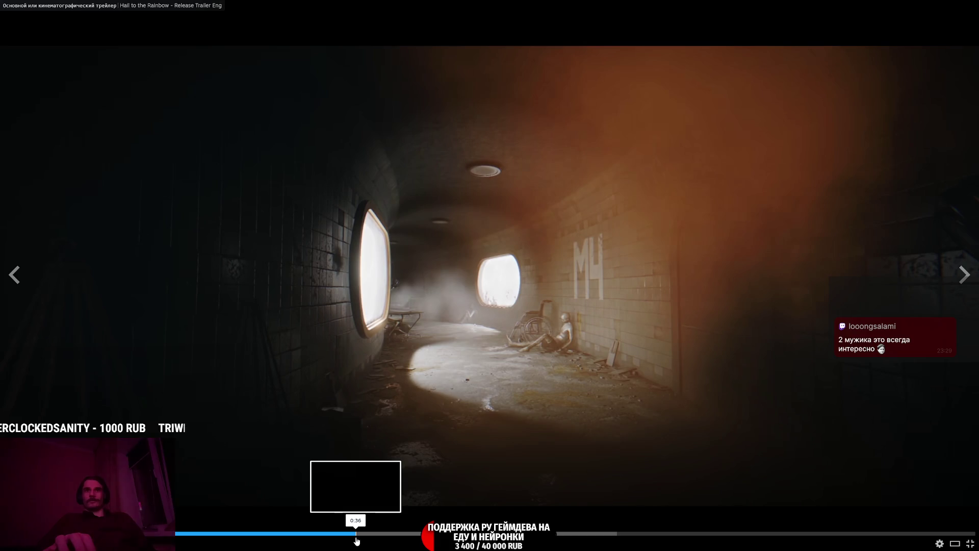
pyautogui.click(357, 533)
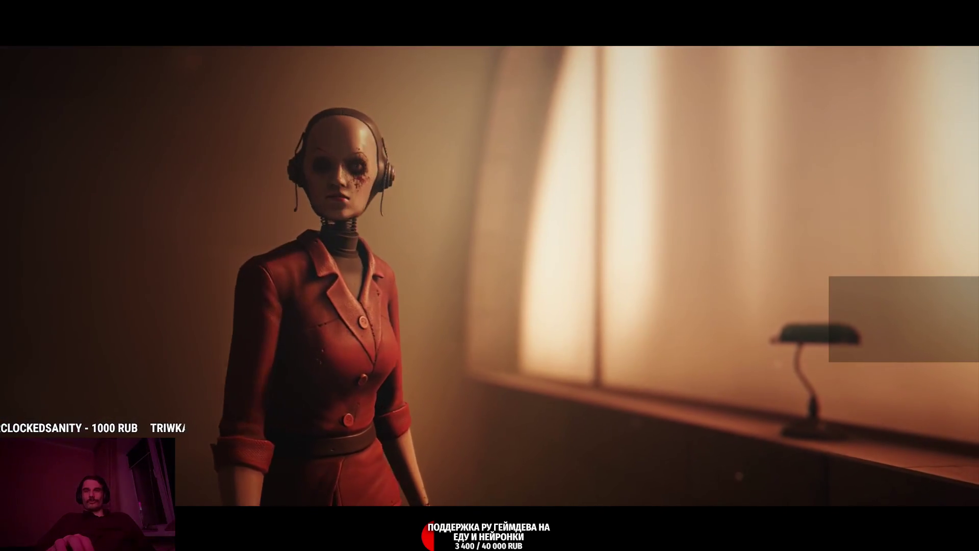
pyautogui.moveTo(480, 437)
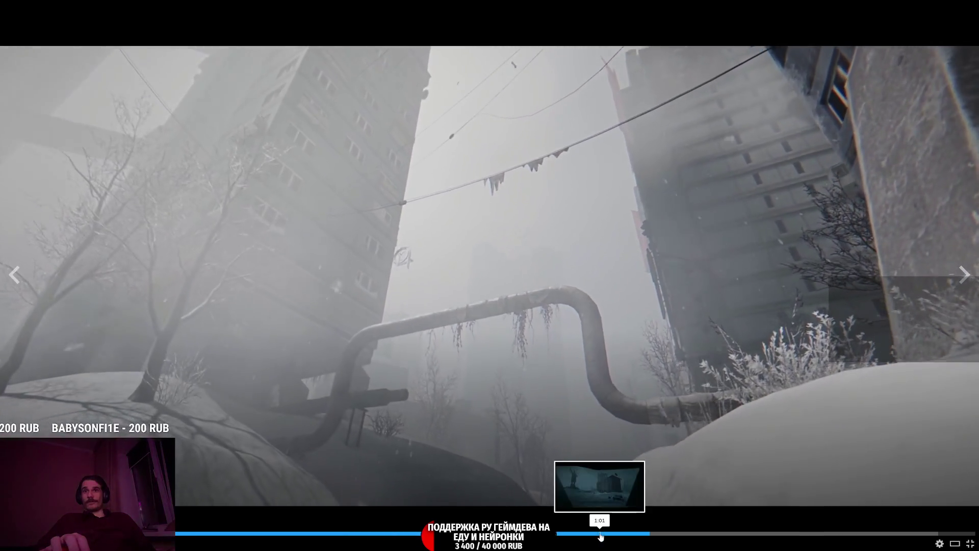
pyautogui.click(602, 533)
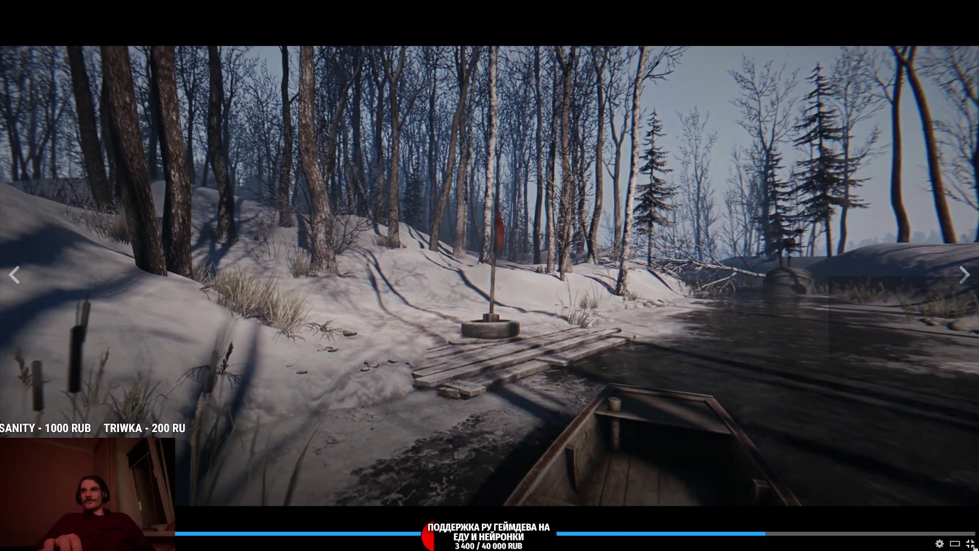
pyautogui.click(970, 543)
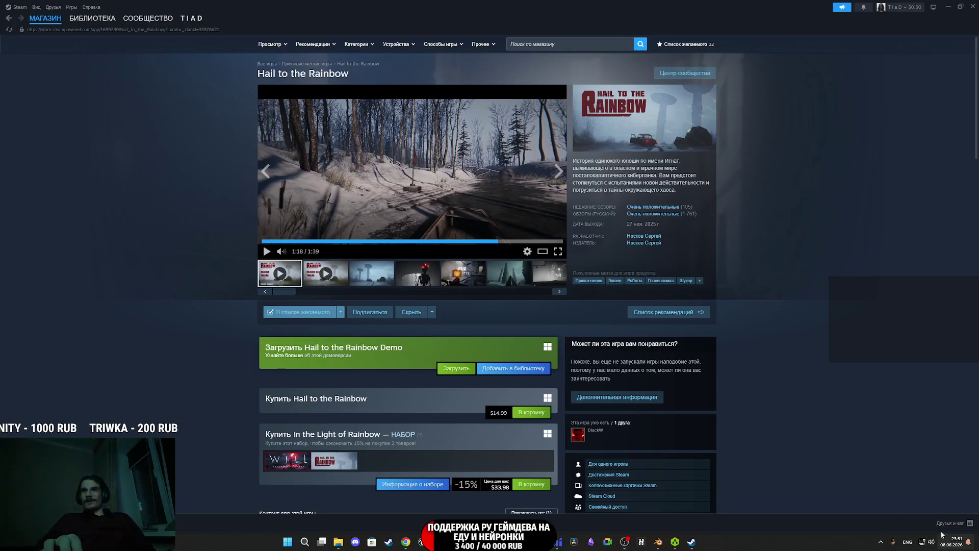
# Switch to the Steam Library, close Steam, and bring up the Twitch stream manager in Chrome.
pyautogui.click(93, 18)
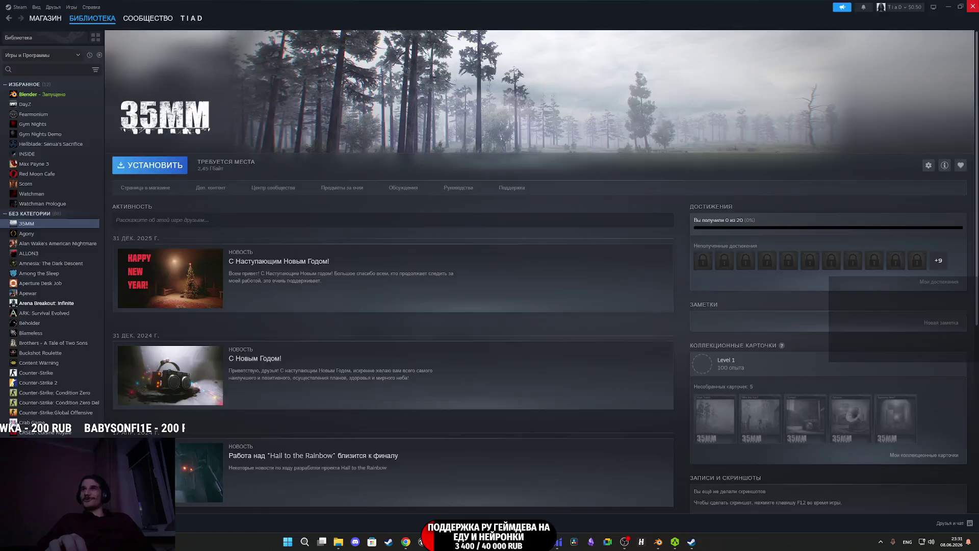
pyautogui.hotkey('alt', 'F4')
pyautogui.moveTo(415, 545)
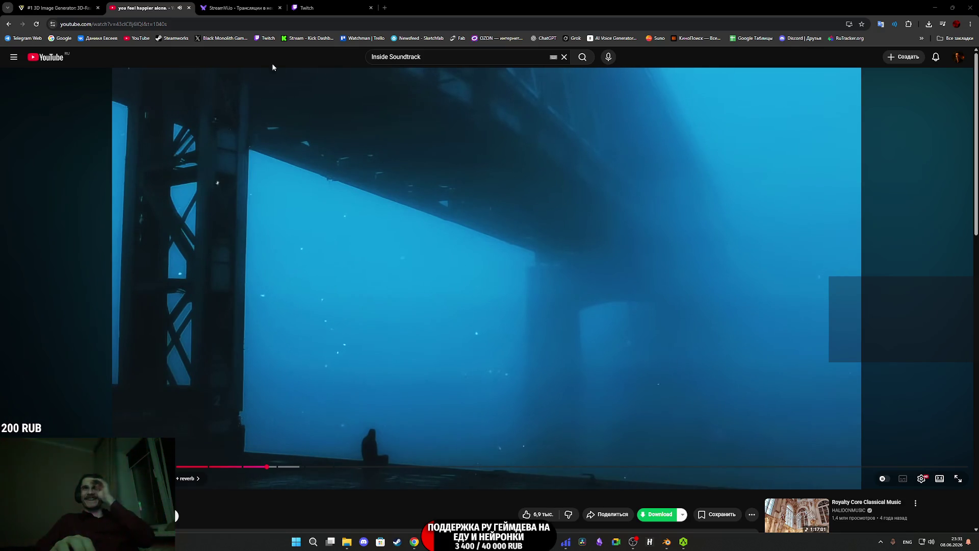
pyautogui.click(341, 6)
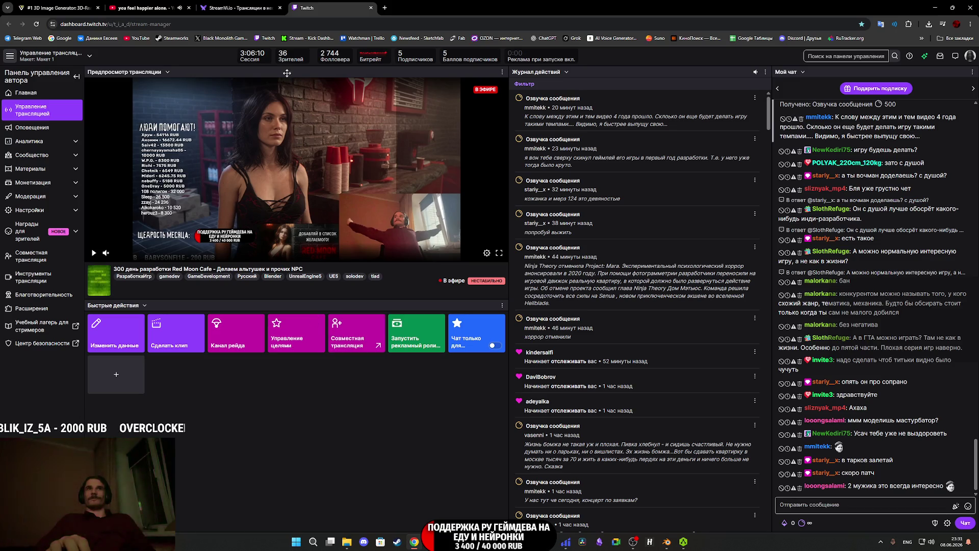
# Switch to the first browser tab, Tripo Studio with the red-haired woman's portrait.
pyautogui.click(59, 7)
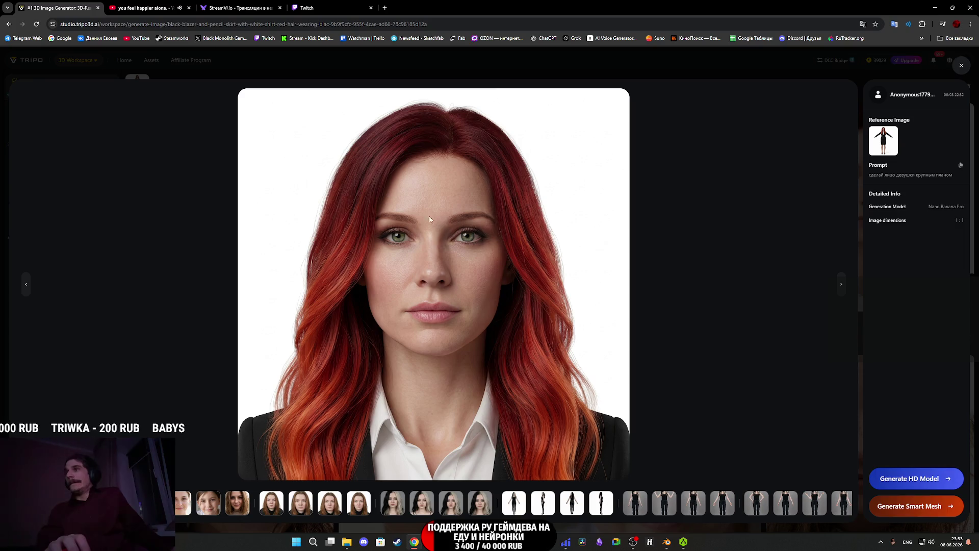
# Close the portrait lightbox, view the character front-on in Blender, then bring up Substance Painter.
pyautogui.click(962, 66)
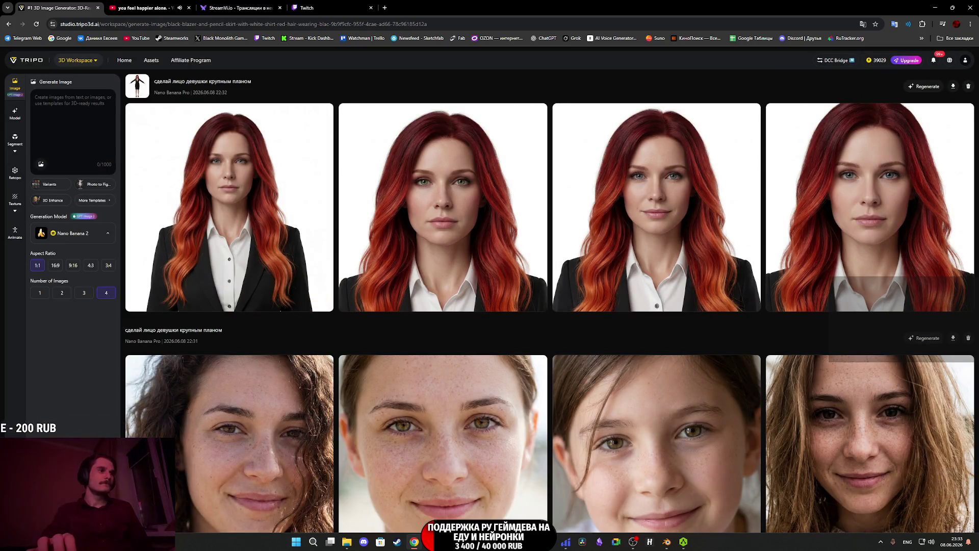
pyautogui.hotkey('alt', 'Tab')
pyautogui.moveTo(457, 266); pyautogui.dragTo(442, 279, button='middle')
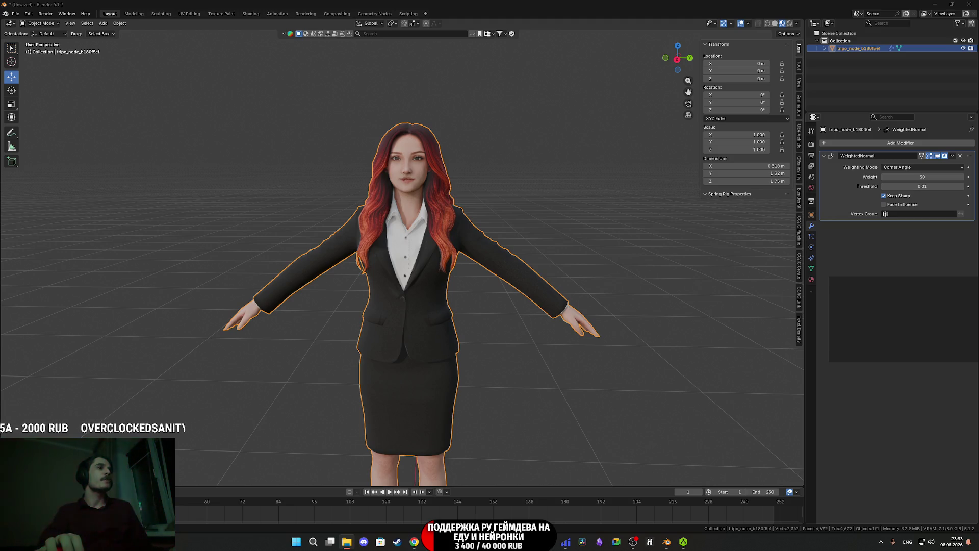
pyautogui.hotkey('alt', 'Tab')
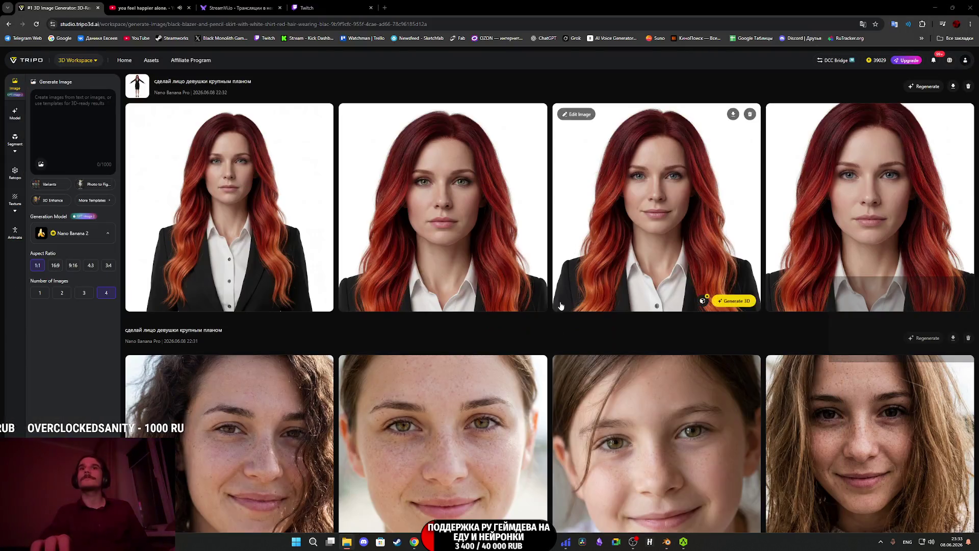
pyautogui.hotkey('alt', 'Tab')
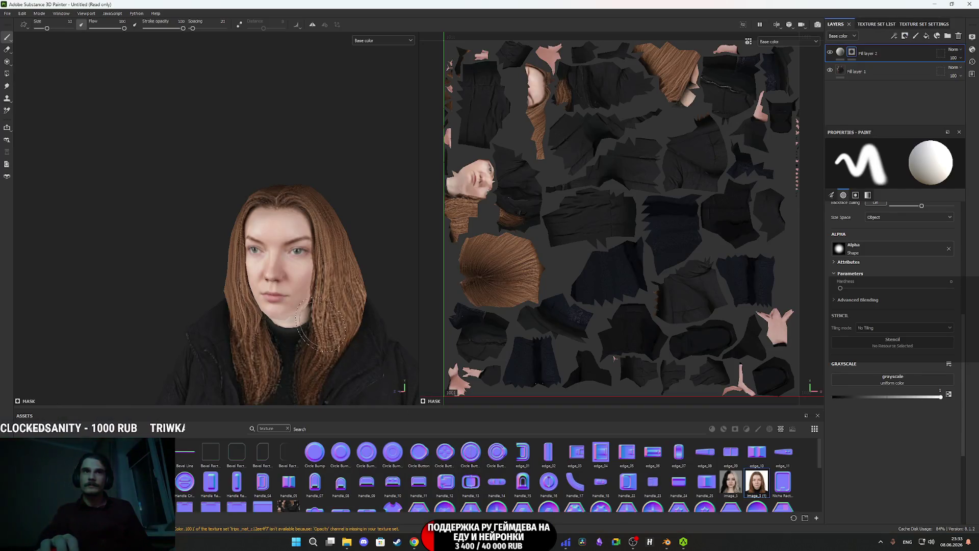
# Create a new project from Shmelka_M.fbx and drop in the basecolor JPEG for import.
pyautogui.moveTo(306, 433)
pyautogui.mouseDown()
pyautogui.moveTo(437, 451)
pyautogui.moveTo(459, 306)
pyautogui.mouseUp()
pyautogui.click(555, 209)
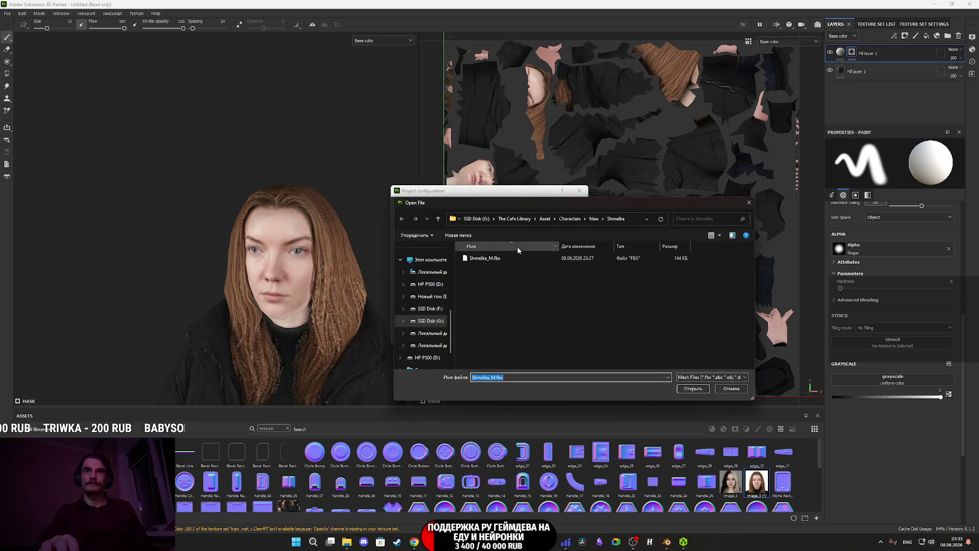
pyautogui.click(500, 259)
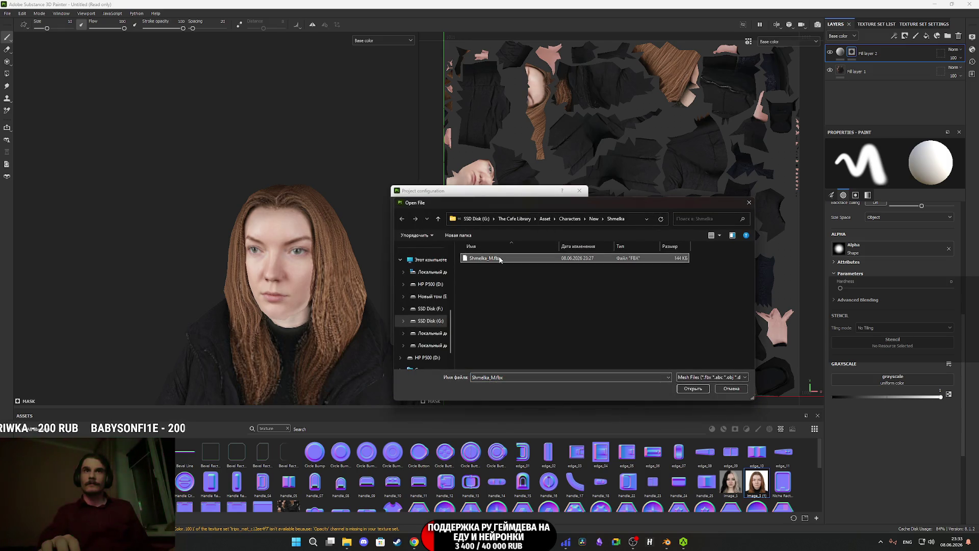
pyautogui.click(693, 389)
pyautogui.click(518, 338)
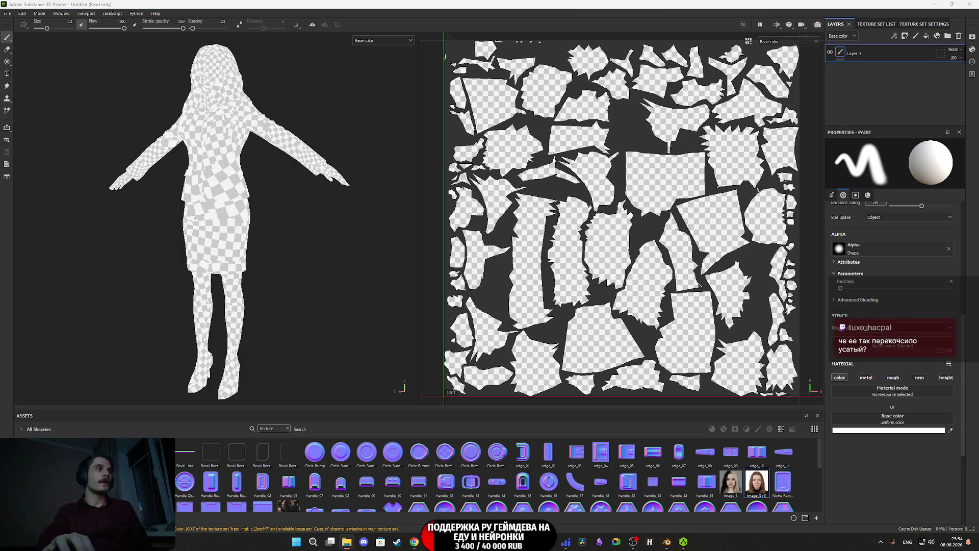
pyautogui.moveTo(352, 440); pyautogui.dragTo(446, 456)
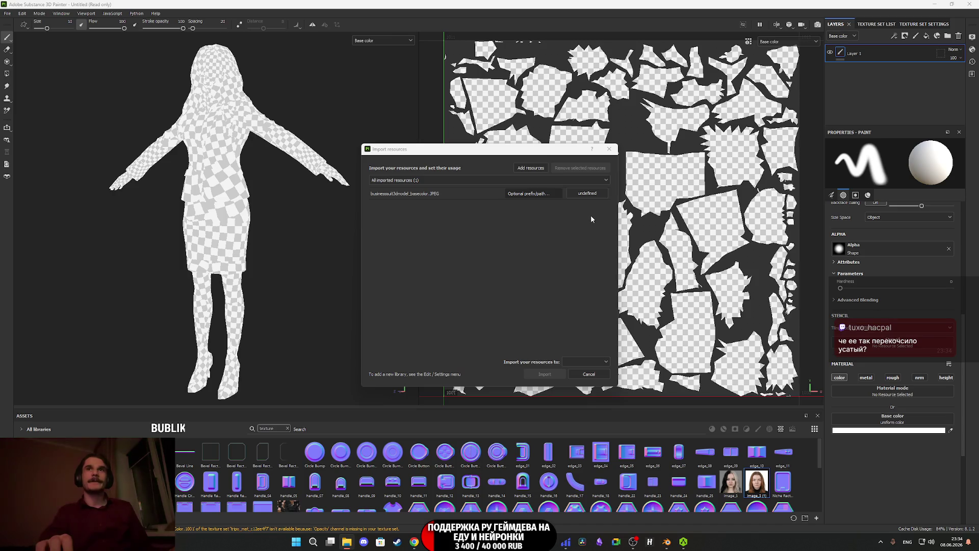
# Import the businesssuit basecolor JPEG as a texture into the current project.
pyautogui.click(587, 194)
pyautogui.click(603, 222)
pyautogui.click(586, 362)
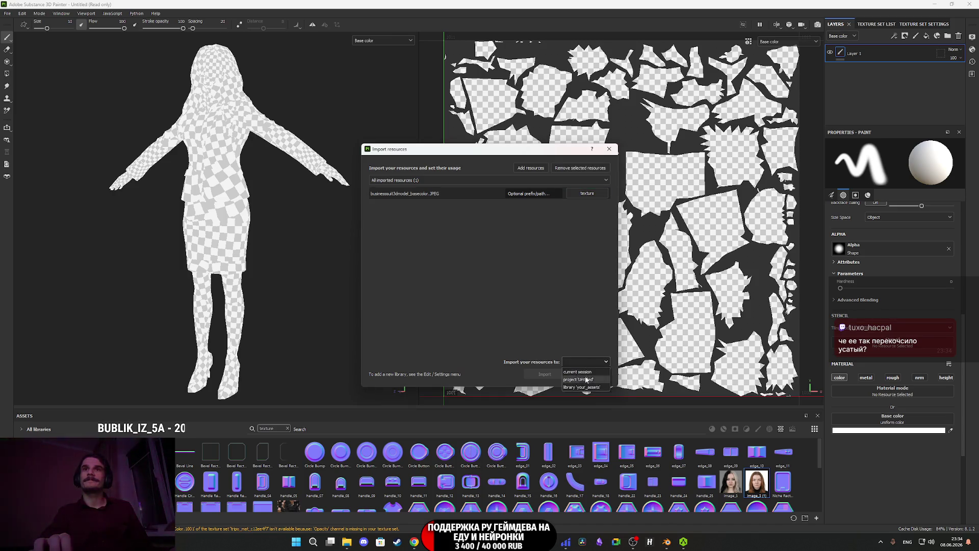
pyautogui.click(582, 385)
pyautogui.click(545, 375)
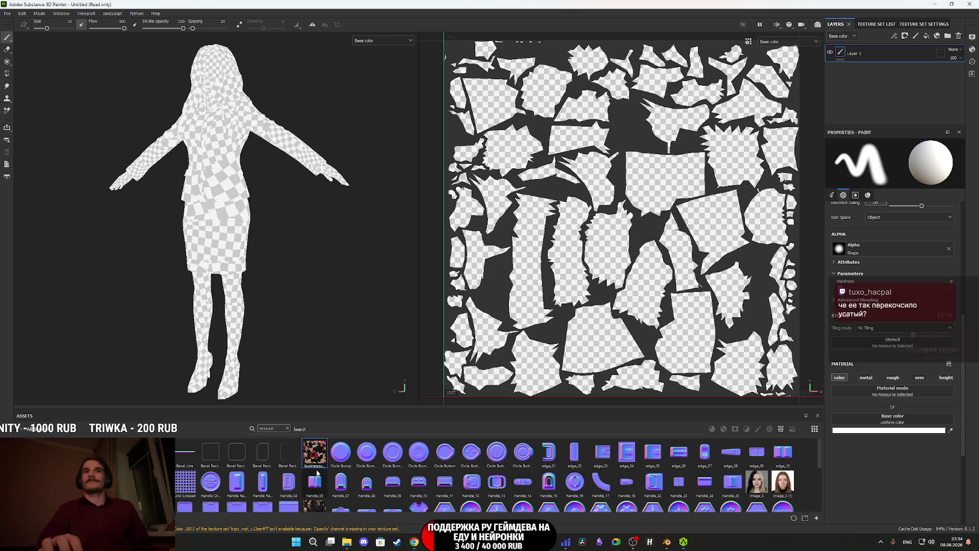
# Delete the paint layer Layer 1 and add a new fill layer in its place.
pyautogui.moveTo(318, 455)
pyautogui.mouseDown()
pyautogui.moveTo(794, 438)
pyautogui.moveTo(897, 419)
pyautogui.mouseUp()
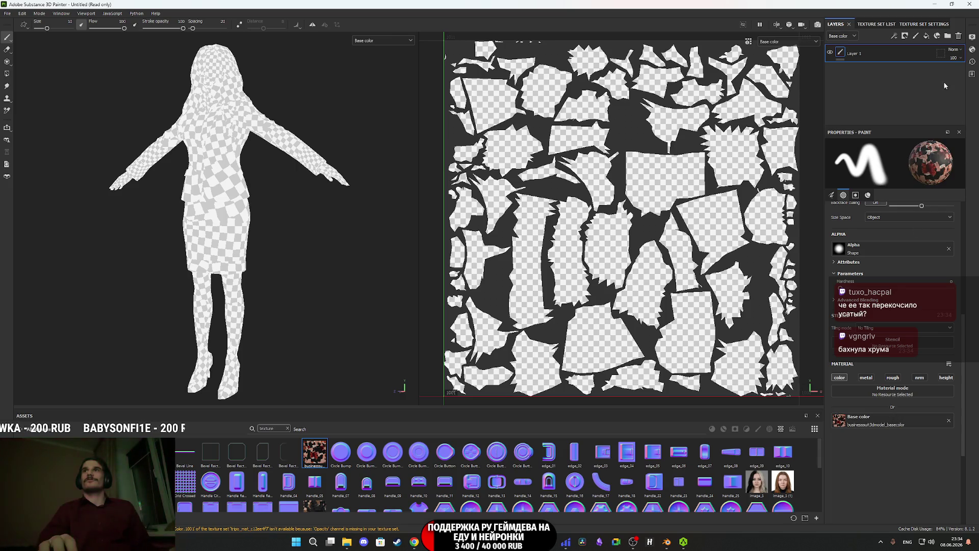
pyautogui.click(959, 36)
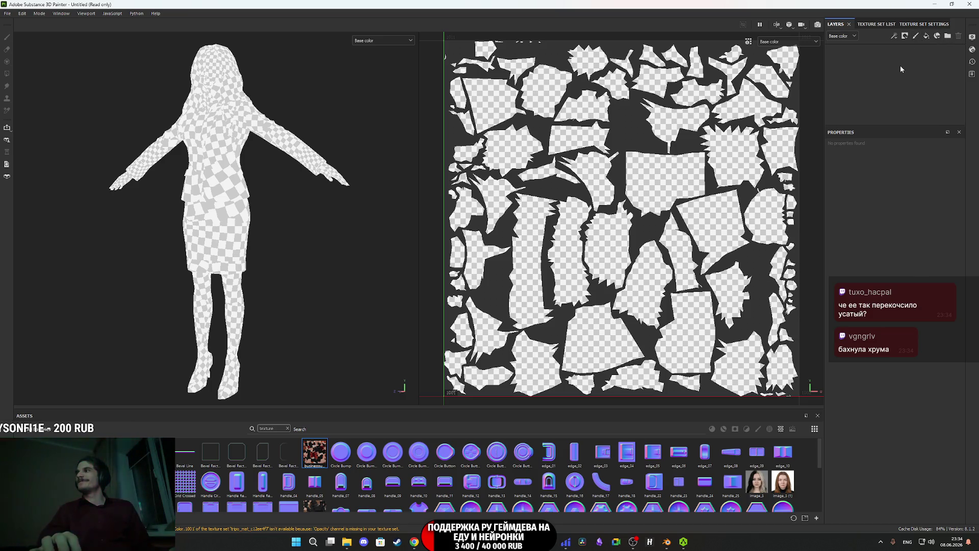
pyautogui.click(926, 36)
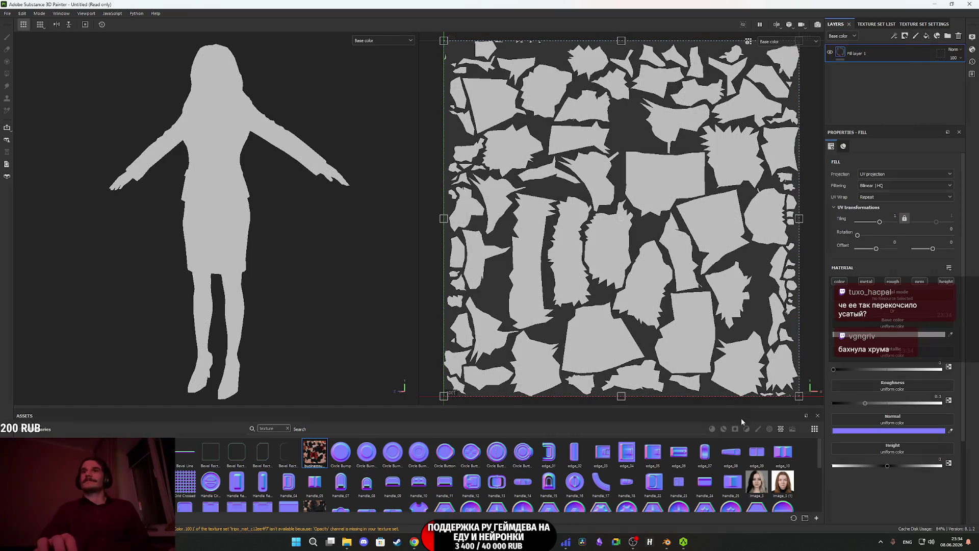
# Put the businesssuit texture in Fill layer 1's Base color, zoom to the face, add Fill layer 2.
pyautogui.moveTo(911, 347); pyautogui.dragTo(898, 327)
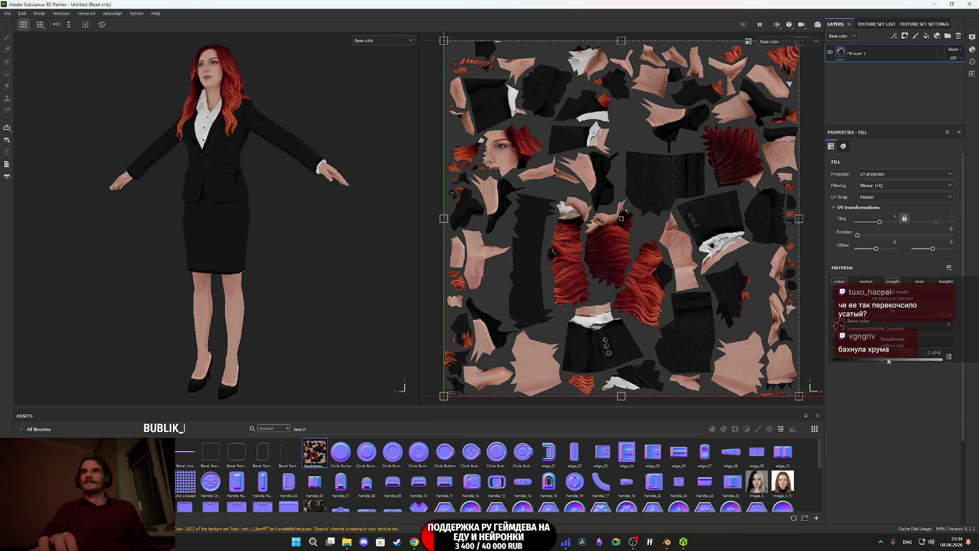
pyautogui.moveTo(232, 120); pyautogui.dragTo(268, 276, button='middle')
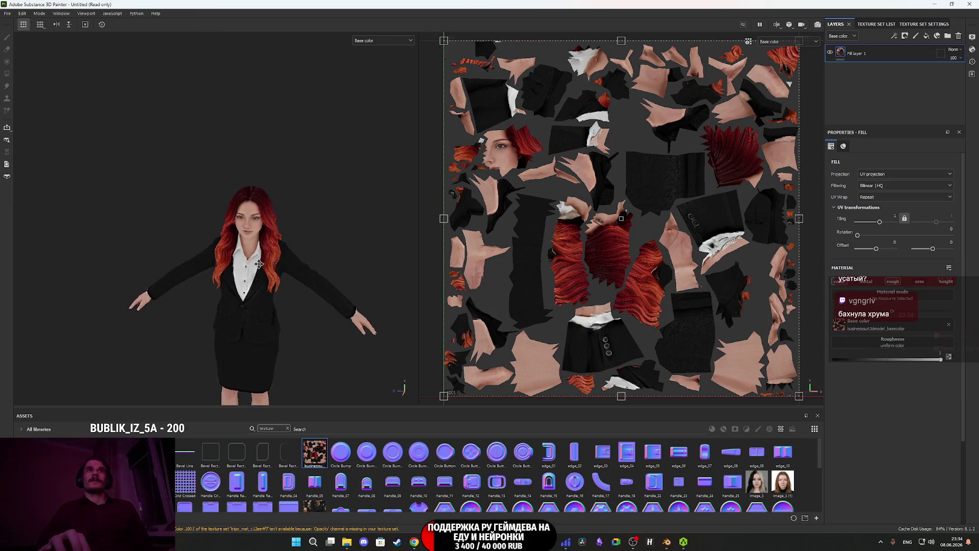
pyautogui.scroll(5, 269, 277)
pyautogui.scroll(8, 269, 277)
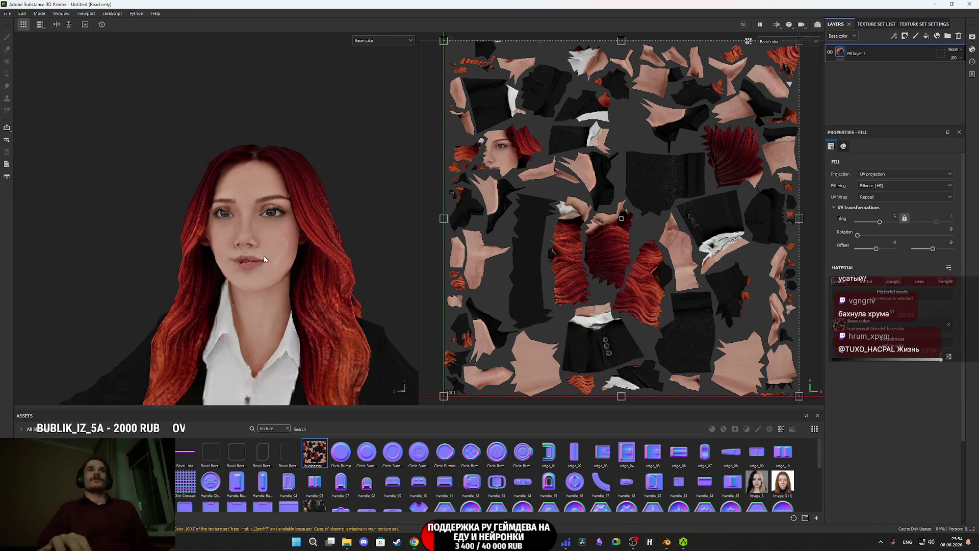
pyautogui.keyDown('alt'); pyautogui.moveTo(306, 262); pyautogui.dragTo(340, 260); pyautogui.keyUp('alt')
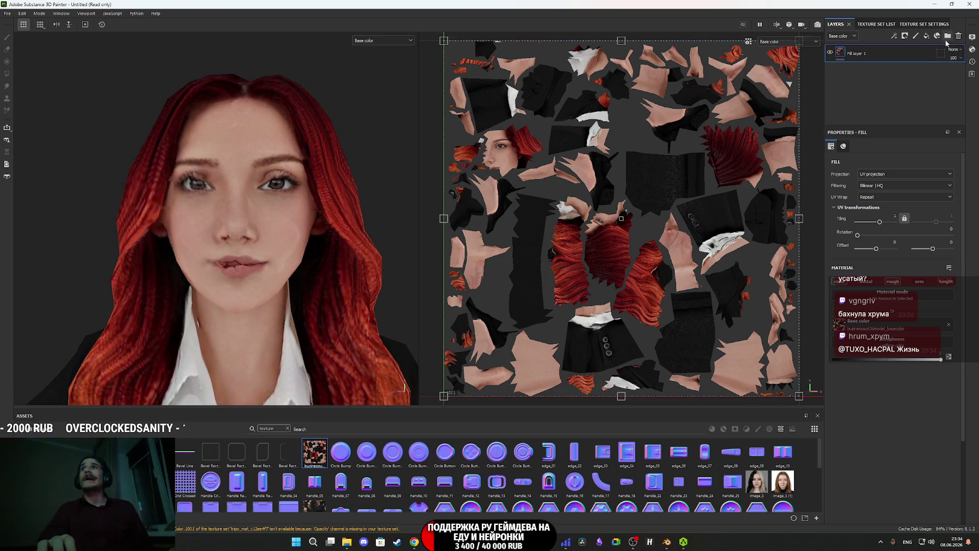
pyautogui.click(927, 37)
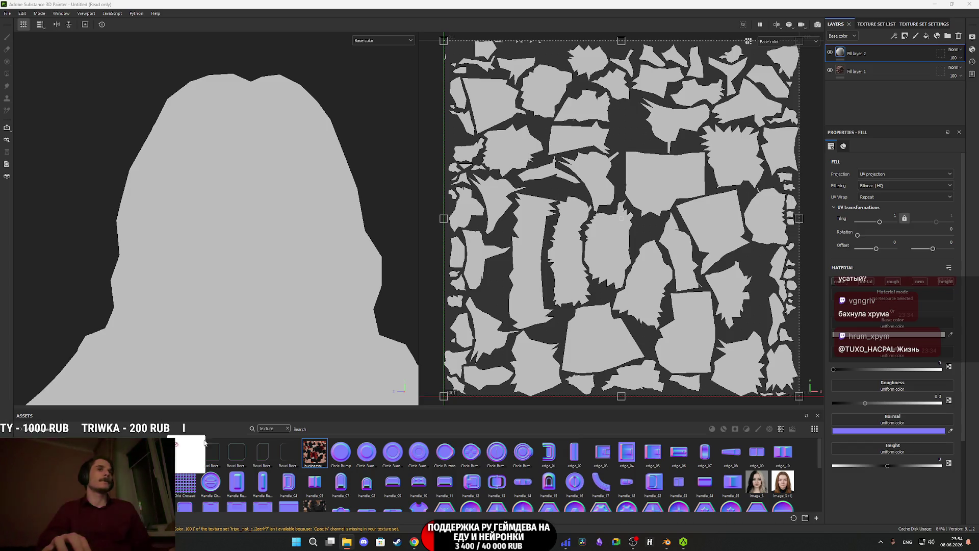
# Import the portrait image_1 (1).png into the project.
pyautogui.moveTo(153, 436); pyautogui.dragTo(385, 479)
pyautogui.click(569, 362)
pyautogui.click(581, 371)
pyautogui.click(545, 374)
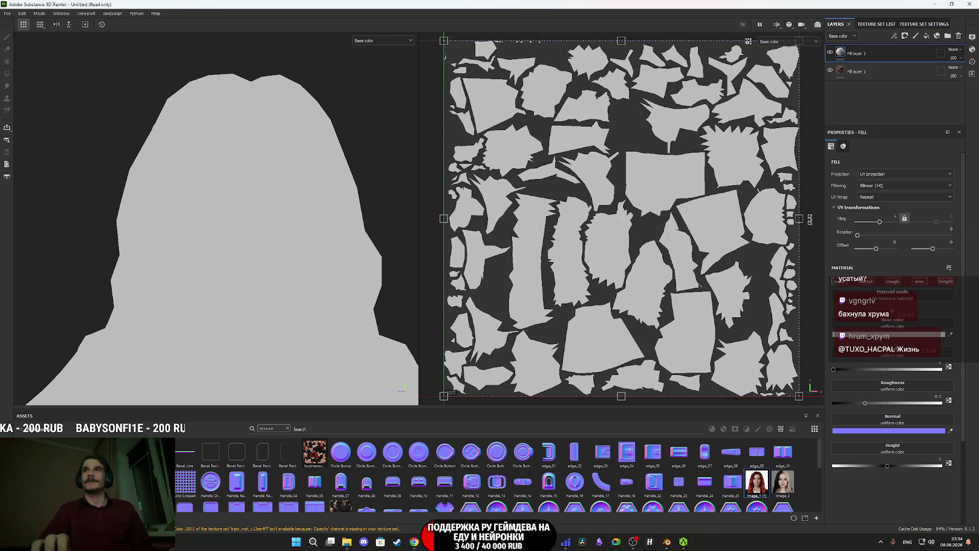
# Turn off metal, rough, nrm and height on Fill layer 2 and use the portrait as Base color.
pyautogui.click(867, 281)
pyautogui.click(892, 281)
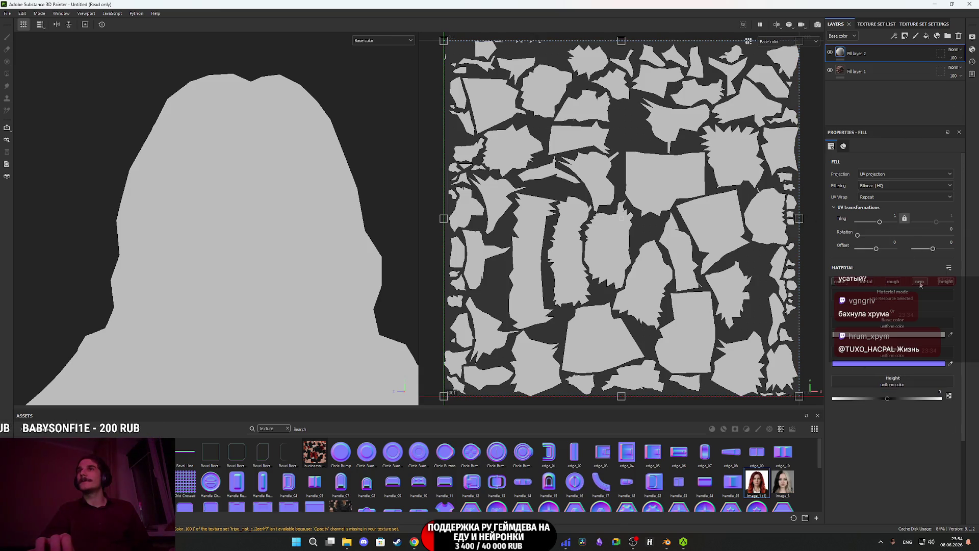
pyautogui.click(920, 281)
pyautogui.click(946, 281)
pyautogui.moveTo(757, 482); pyautogui.dragTo(876, 324)
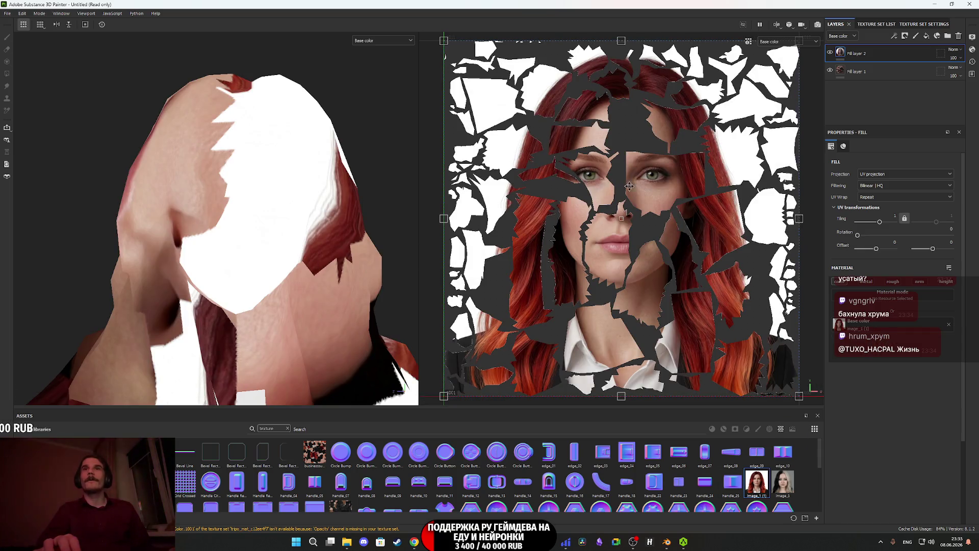
# Set the fill layer's Projection to Warp projection.
pyautogui.scroll(-2, 451, 269)
pyautogui.scroll(-2, 451, 269)
pyautogui.scroll(4, 508, 242)
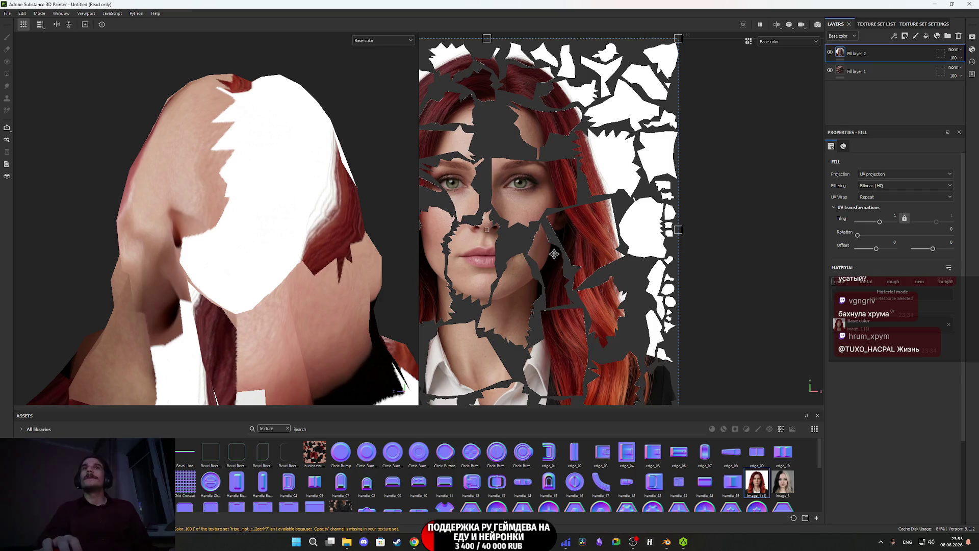
pyautogui.scroll(1, 509, 242)
pyautogui.scroll(-3, 509, 242)
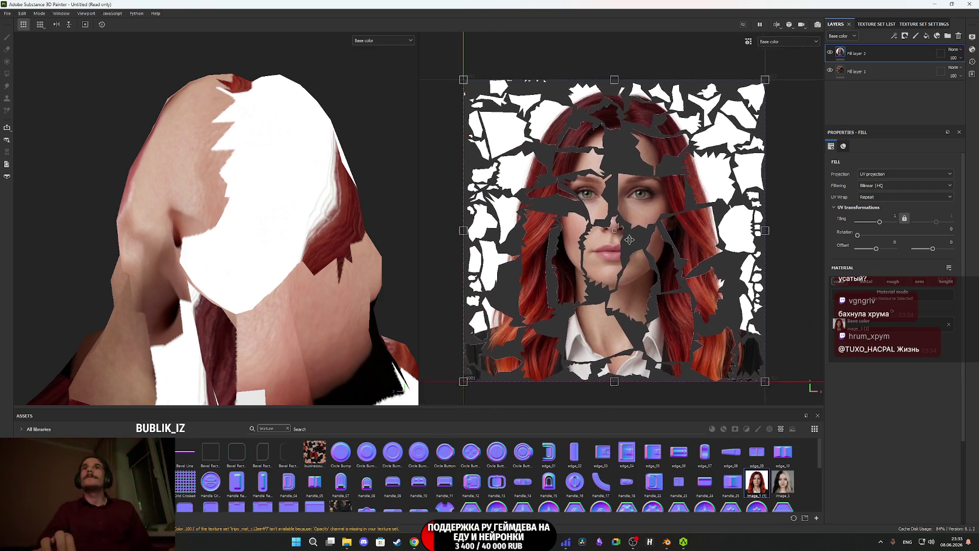
pyautogui.moveTo(296, 279)
pyautogui.keyDown('alt'); pyautogui.mouseDown()
pyautogui.moveTo(276, 333)
pyautogui.moveTo(288, 211)
pyautogui.mouseUp(); pyautogui.keyUp('alt')
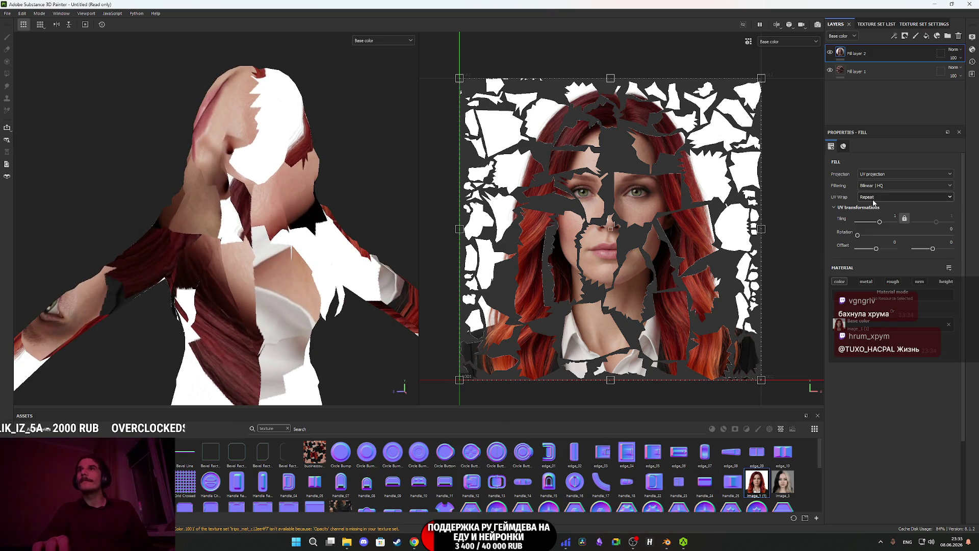
pyautogui.click(887, 174)
pyautogui.click(890, 234)
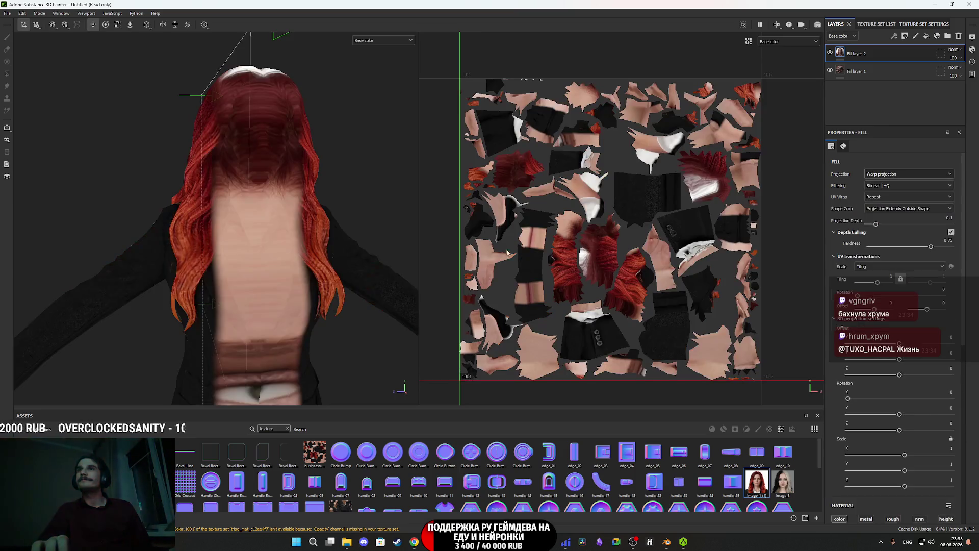
# Rotate the face projection to 90 on the Y axis.
pyautogui.scroll(-3, 368, 268)
pyautogui.press('e')
pyautogui.moveTo(368, 268)
pyautogui.keyDown('alt'); pyautogui.mouseDown()
pyautogui.moveTo(361, 376)
pyautogui.moveTo(343, 250)
pyautogui.mouseUp(); pyautogui.keyUp('alt')
pyautogui.moveTo(265, 298); pyautogui.dragTo(344, 270)
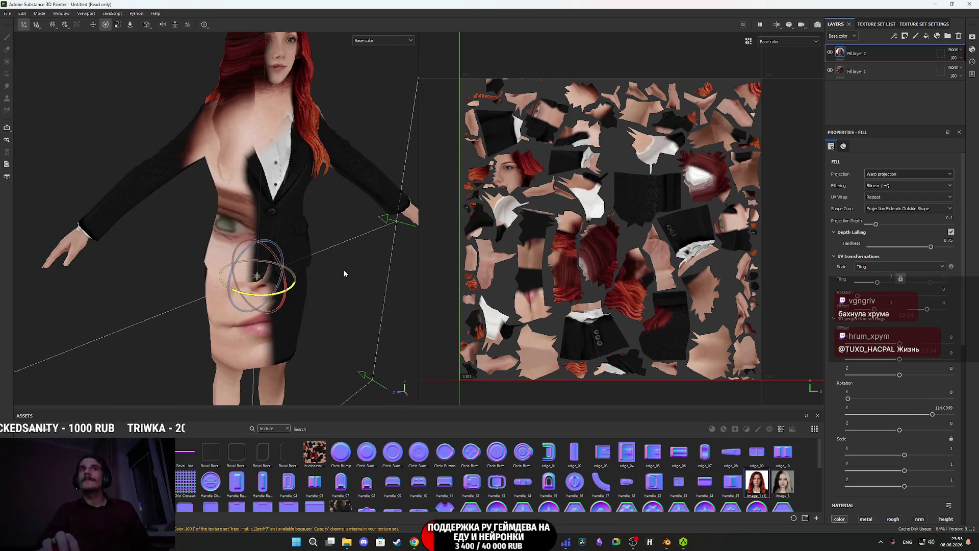
pyautogui.doubleClick(944, 407)
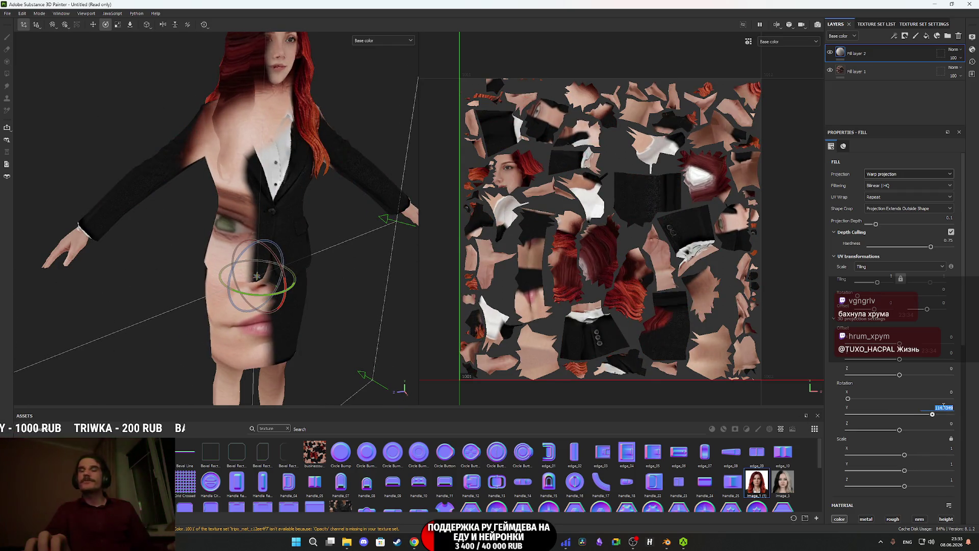
pyautogui.write('90')
pyautogui.press('Return')
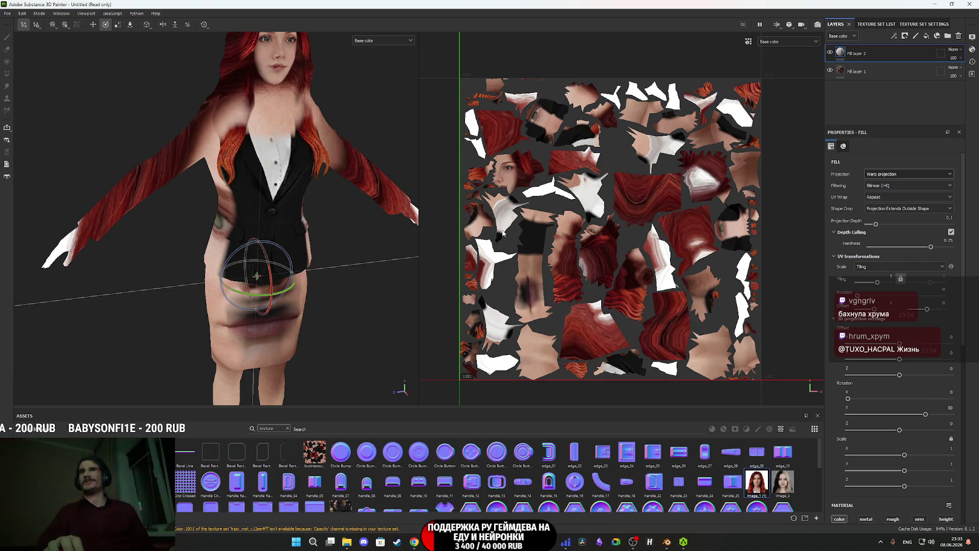
# Move the projected portrait onto the front of the model's head, aligning it with the nose.
pyautogui.press('w')
pyautogui.moveTo(328, 227)
pyautogui.keyDown('alt'); pyautogui.mouseDown()
pyautogui.moveTo(259, 329)
pyautogui.moveTo(296, 272)
pyautogui.moveTo(333, 23)
pyautogui.mouseUp(); pyautogui.keyUp('alt')
pyautogui.moveTo(327, 102)
pyautogui.keyDown('alt'); pyautogui.mouseDown()
pyautogui.moveTo(302, 280)
pyautogui.moveTo(234, 321)
pyautogui.moveTo(311, 271)
pyautogui.mouseUp(); pyautogui.keyUp('alt')
pyautogui.moveTo(350, 240); pyautogui.dragTo(306, 246)
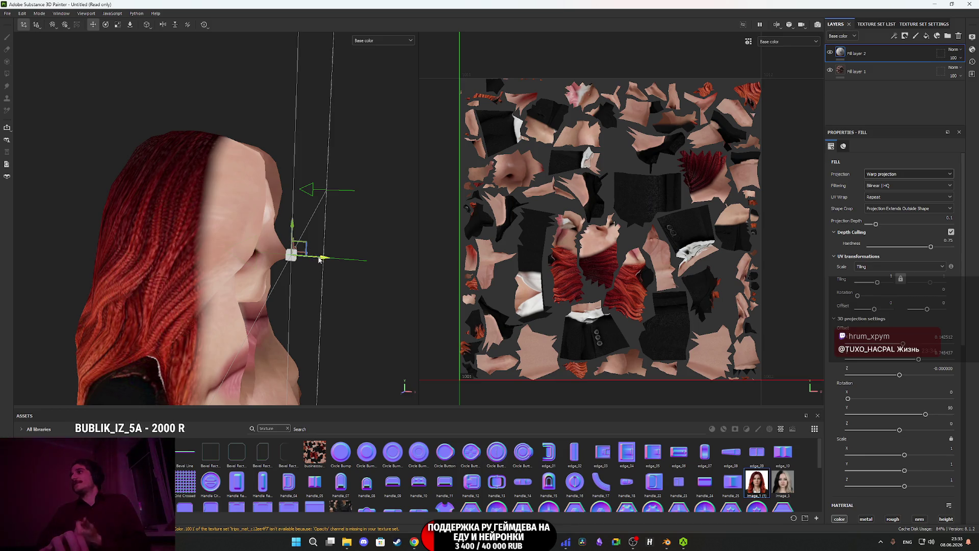
pyautogui.scroll(3, 322, 268)
pyautogui.moveTo(320, 267)
pyautogui.keyDown('alt'); pyautogui.mouseDown()
pyautogui.moveTo(217, 273)
pyautogui.moveTo(258, 289)
pyautogui.moveTo(361, 293)
pyautogui.moveTo(297, 281)
pyautogui.moveTo(288, 309)
pyautogui.moveTo(311, 307)
pyautogui.mouseUp(); pyautogui.keyUp('alt')
pyautogui.scroll(2, 296, 280)
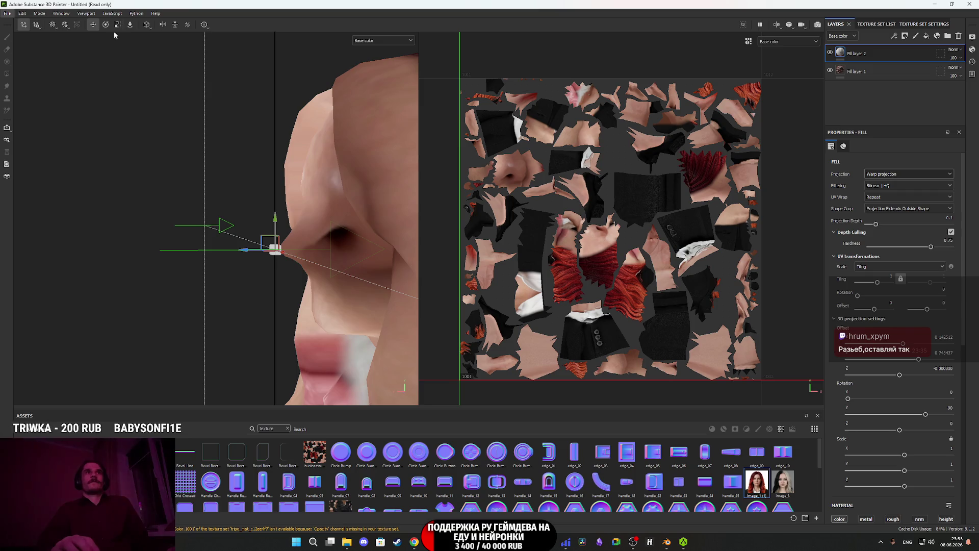
# Scale the face projection to about 0.33, with hardness 0.48 and projection depth 0.26.
pyautogui.press('r')
pyautogui.moveTo(280, 232)
pyautogui.keyDown('alt'); pyautogui.mouseDown()
pyautogui.moveTo(292, 256)
pyautogui.moveTo(185, 357)
pyautogui.mouseUp(); pyautogui.keyUp('alt')
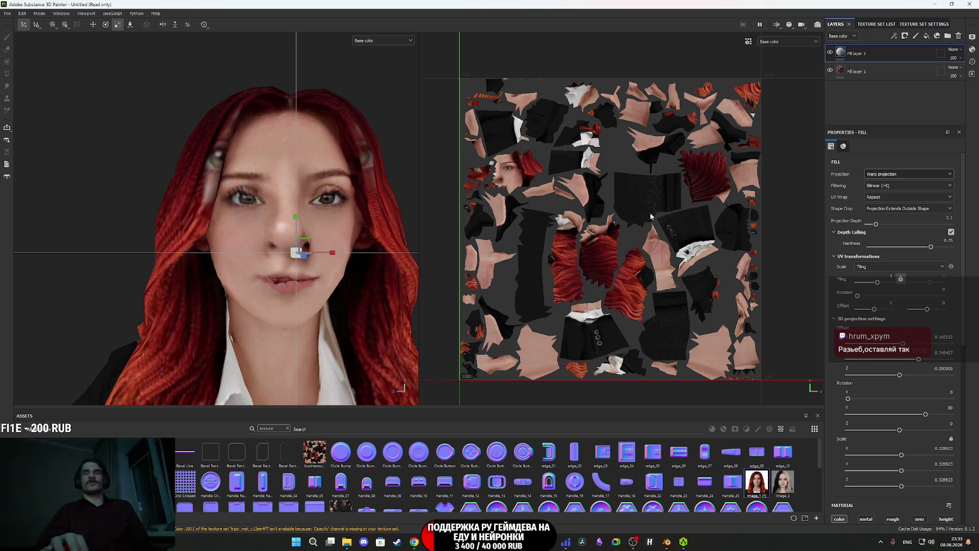
pyautogui.click(909, 246)
pyautogui.moveTo(876, 224); pyautogui.dragTo(889, 225)
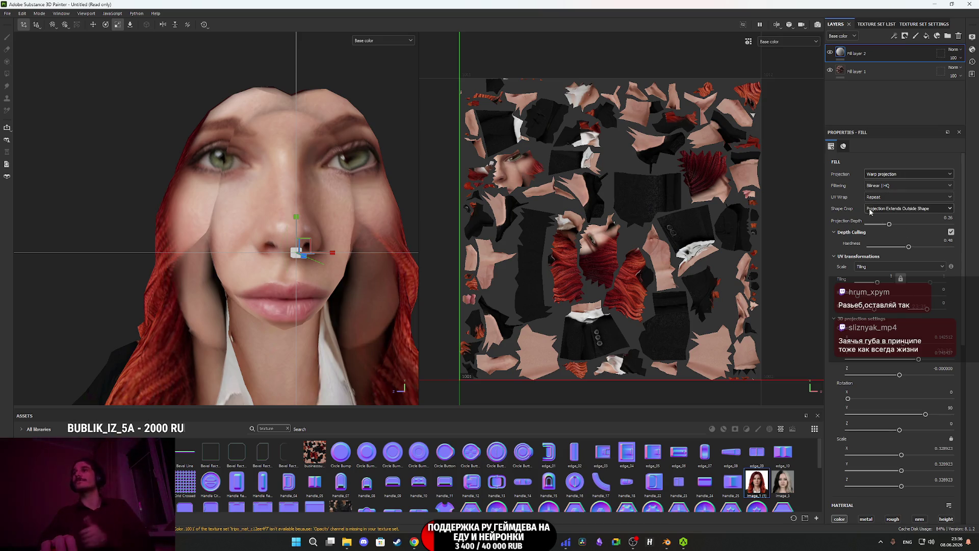
pyautogui.moveTo(327, 202)
pyautogui.keyDown('alt'); pyautogui.mouseDown()
pyautogui.moveTo(355, 215)
pyautogui.moveTo(248, 210)
pyautogui.moveTo(251, 222)
pyautogui.mouseUp(); pyautogui.keyUp('alt')
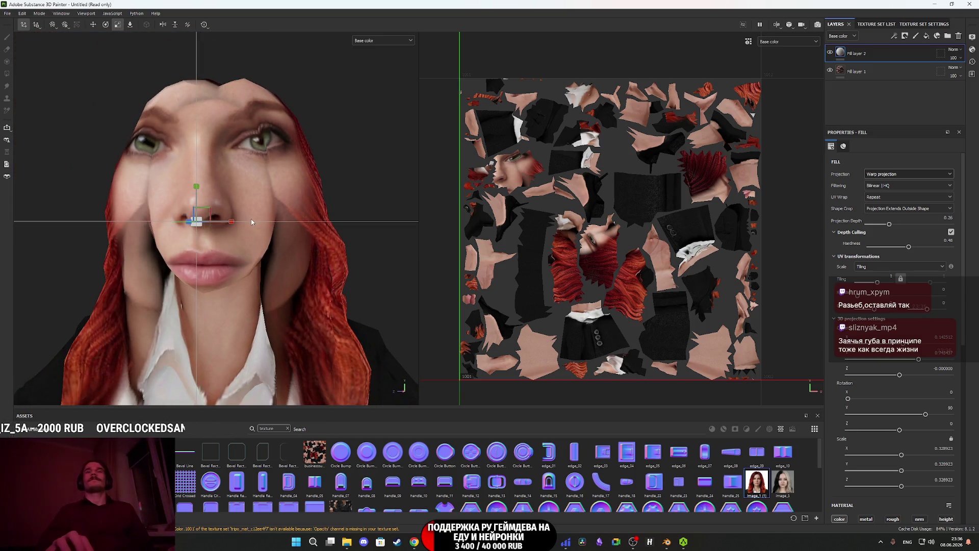